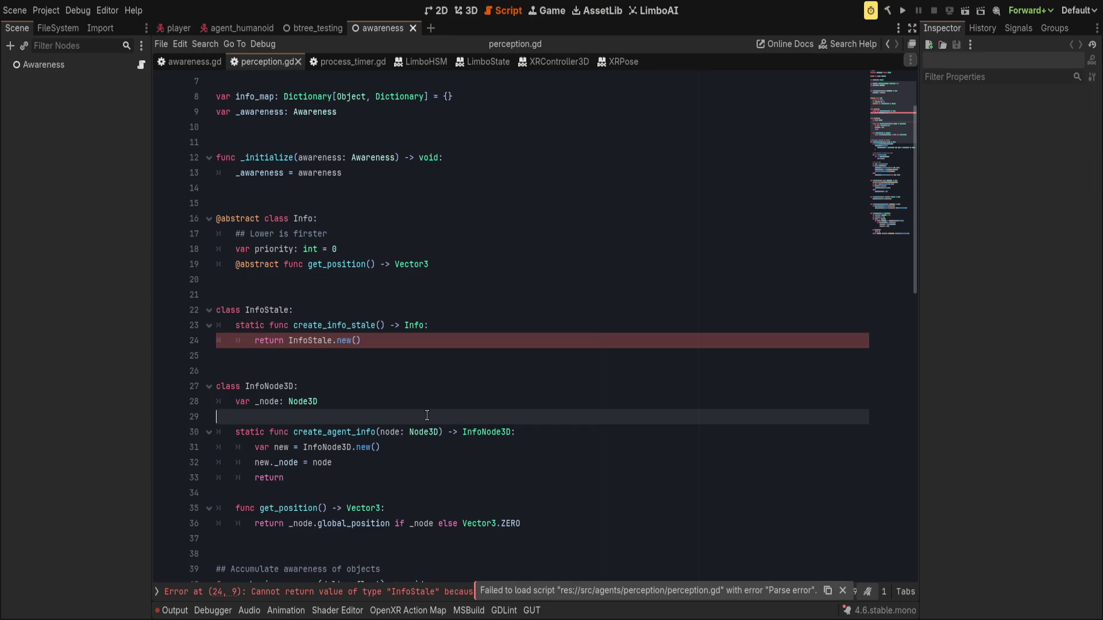
# Step: Change create_info_stale's return type from Info to InfoStale
pyautogui.click(594, 355)
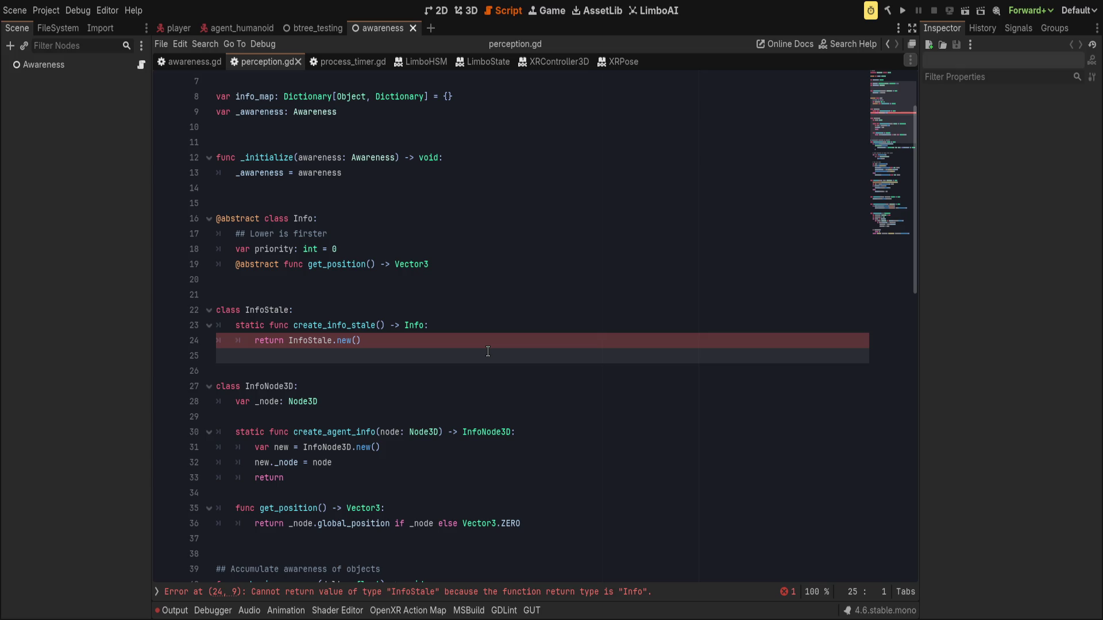
pyautogui.click(457, 340)
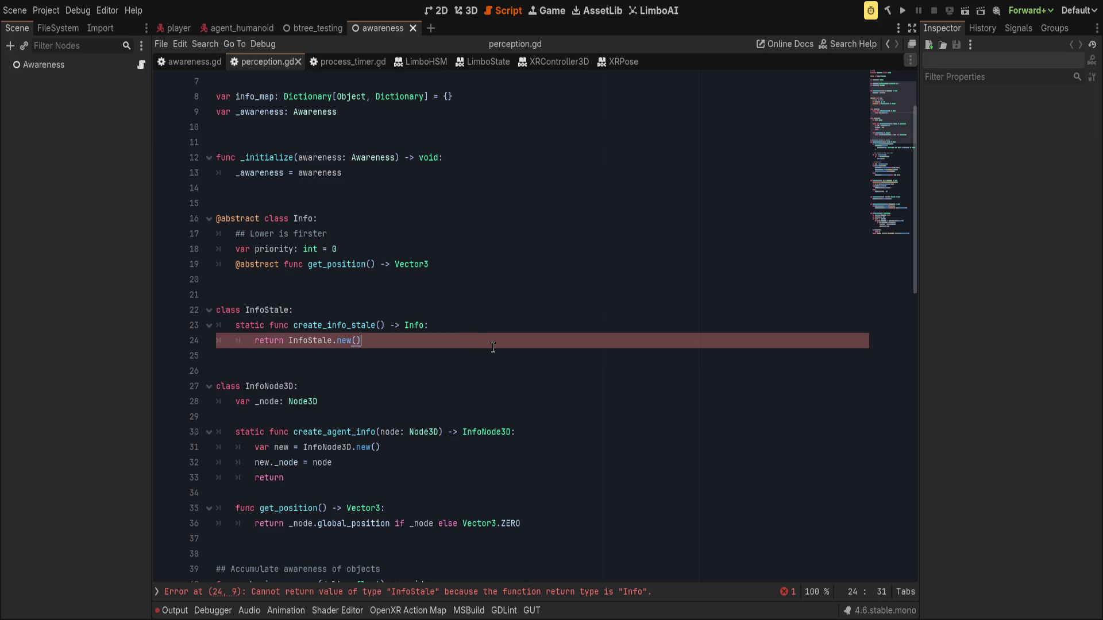
pyautogui.click(310, 340)
pyautogui.doubleClick(311, 340)
pyautogui.click(407, 339)
pyautogui.click(423, 326)
pyautogui.write('Stale')
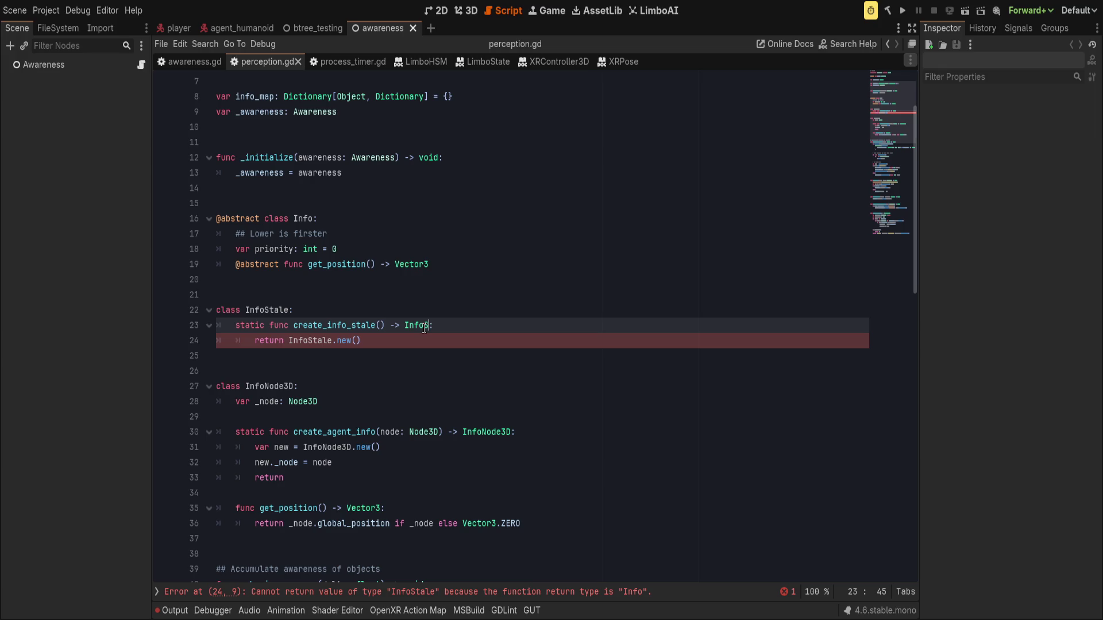
# Step: Move InfoStale.new() into a 'var new =' line and make the function 'return new'
pyautogui.press('Down')
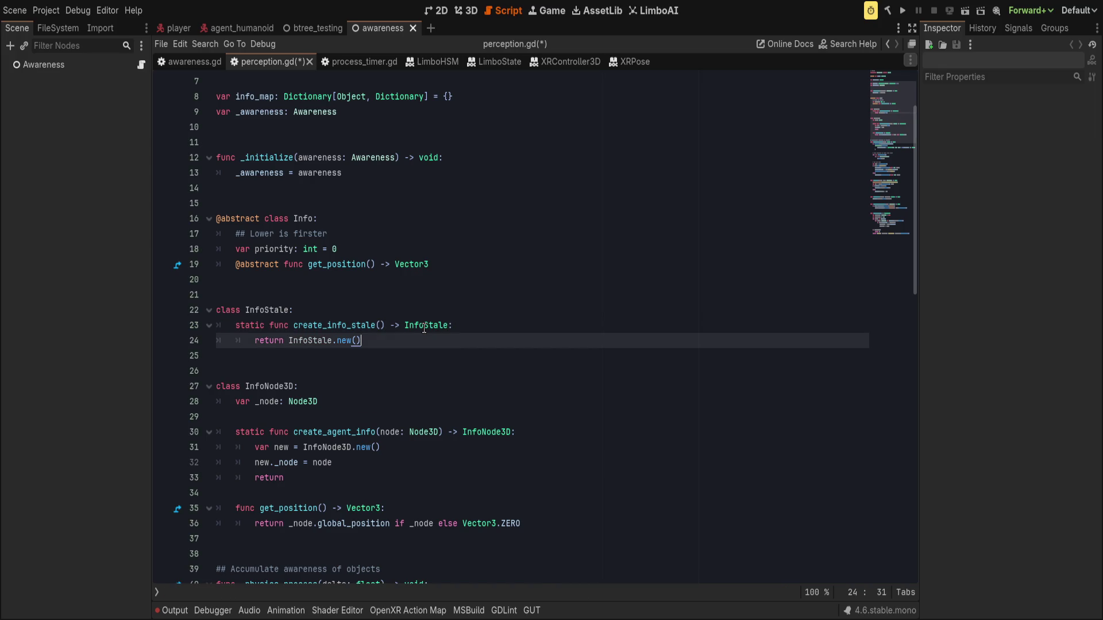
pyautogui.press('Up')
pyautogui.press('Down')
pyautogui.hotkey('ctrl', 'shift', 'Left')
pyautogui.hotkey('ctrl', 'shift', 'Left')
pyautogui.hotkey('ctrl', 'shift', 'Left')
pyautogui.hotkey('ctrl', 'c')
pyautogui.press('BackSpace')
pyautogui.press('Up')
pyautogui.press('End')
pyautogui.press('Return')
pyautogui.write('var new =')
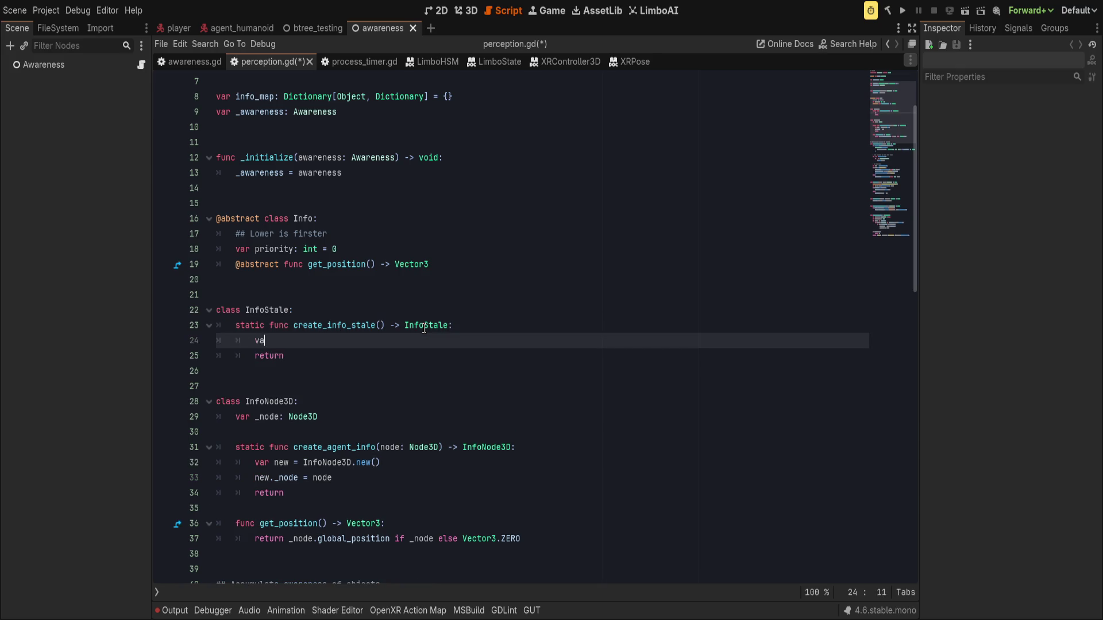
pyautogui.hotkey('ctrl', 'v')
pyautogui.press('Return')
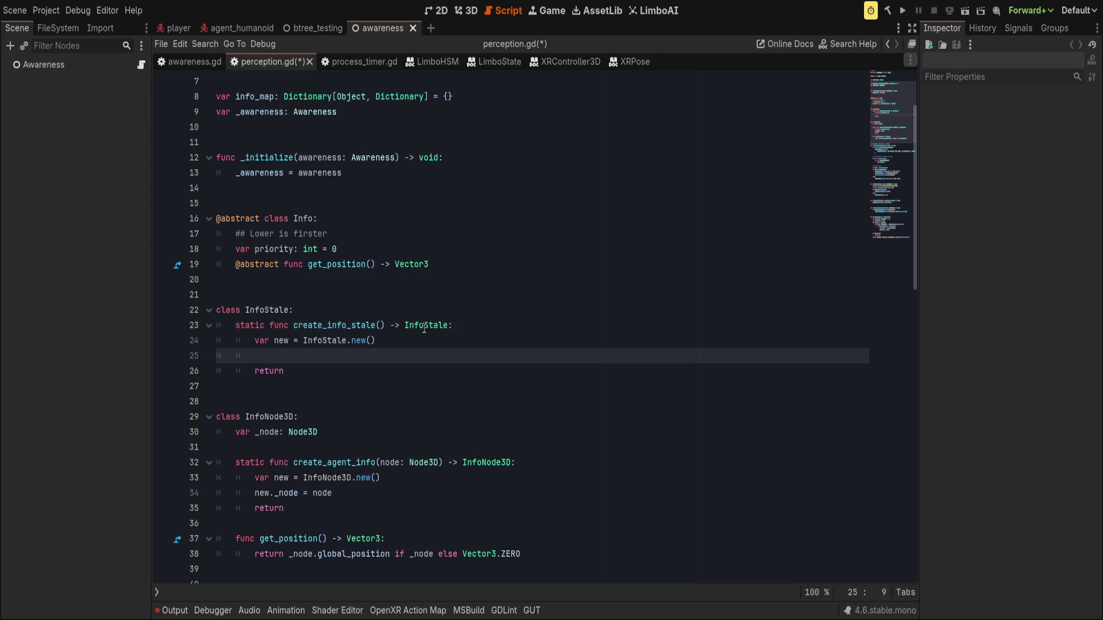
pyautogui.press('Down')
pyautogui.write('new')
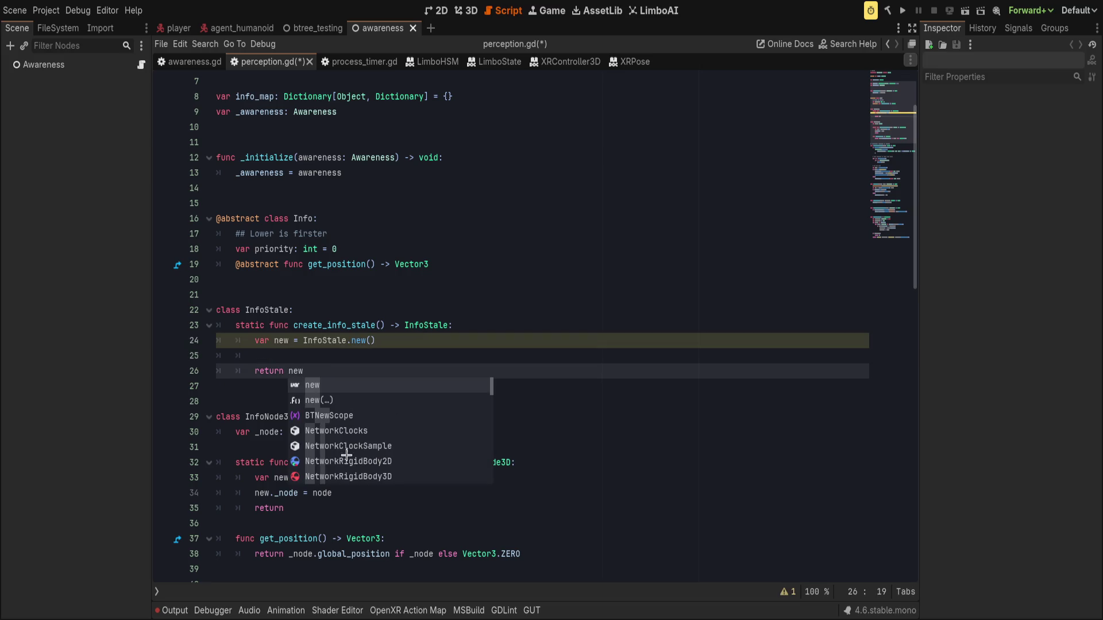
# Step: Make create_agent_info end with 'return new', then look up the Object class reference
pyautogui.click(303, 512)
pyautogui.write('new')
pyautogui.scroll(-2, 388, 489)
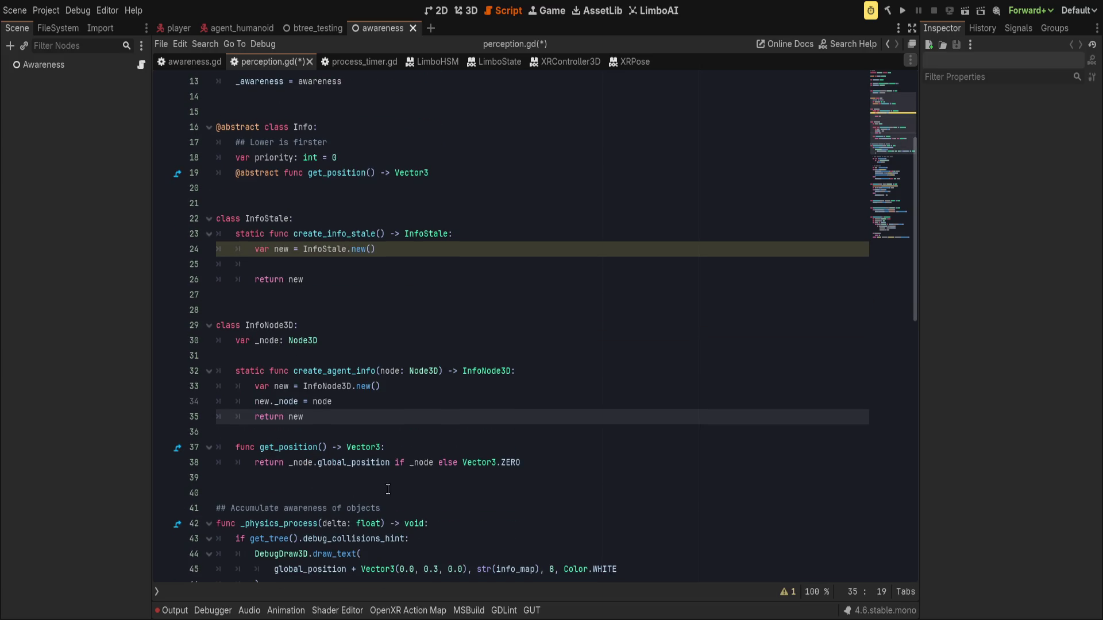
pyautogui.scroll(2, 367, 397)
pyautogui.click(339, 384)
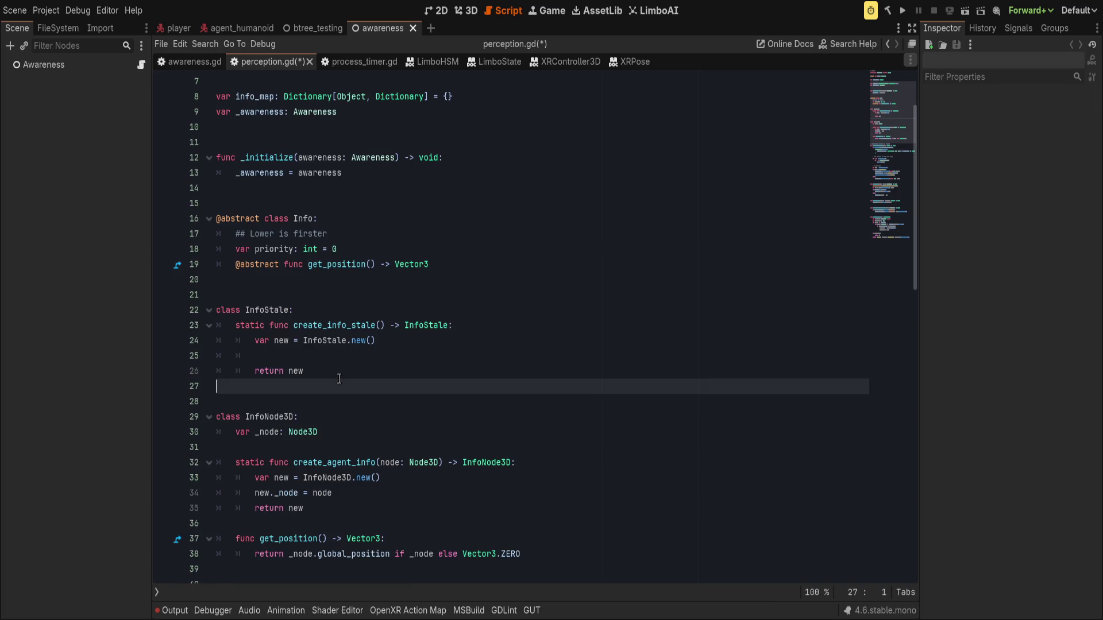
pyautogui.click(364, 374)
pyautogui.click(371, 429)
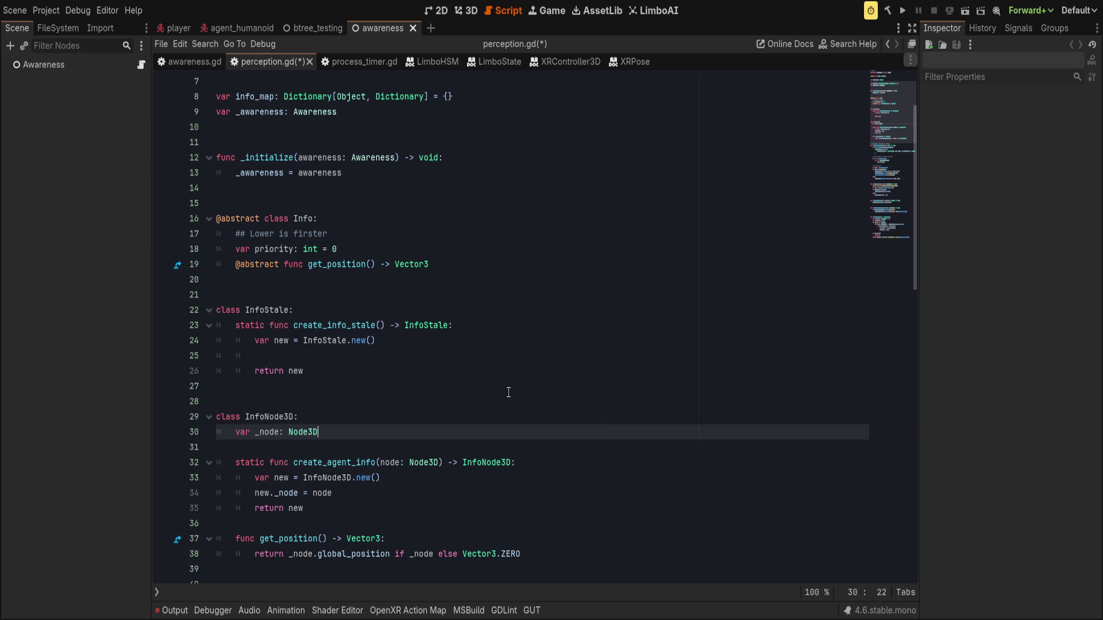
pyautogui.scroll(-2, 508, 390)
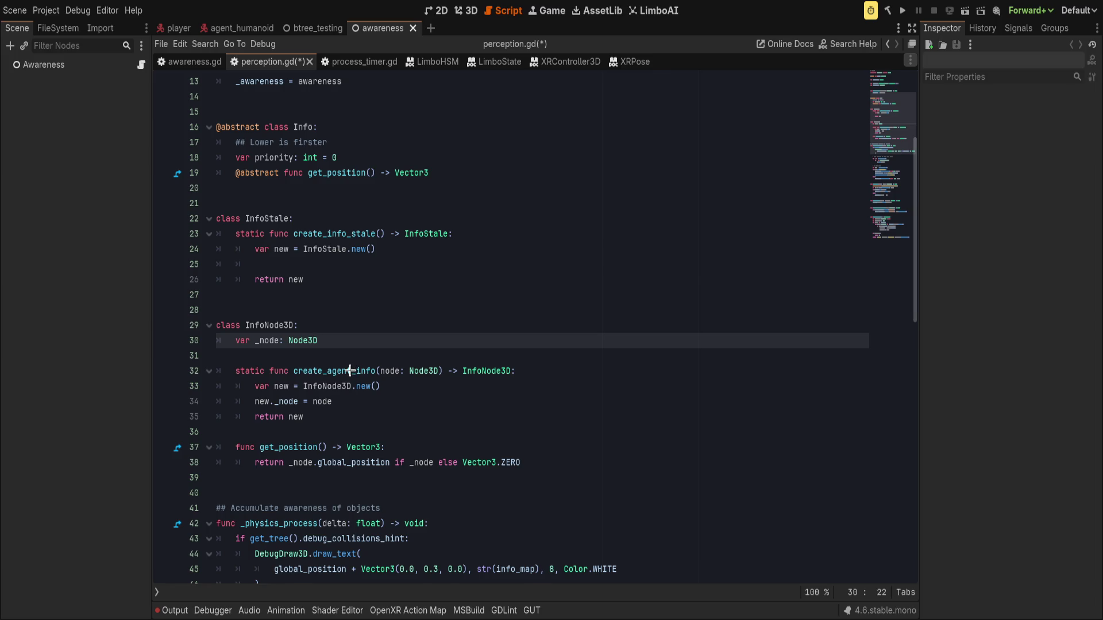
pyautogui.keyDown('ctrl'); pyautogui.click(351, 371); pyautogui.keyUp('ctrl')
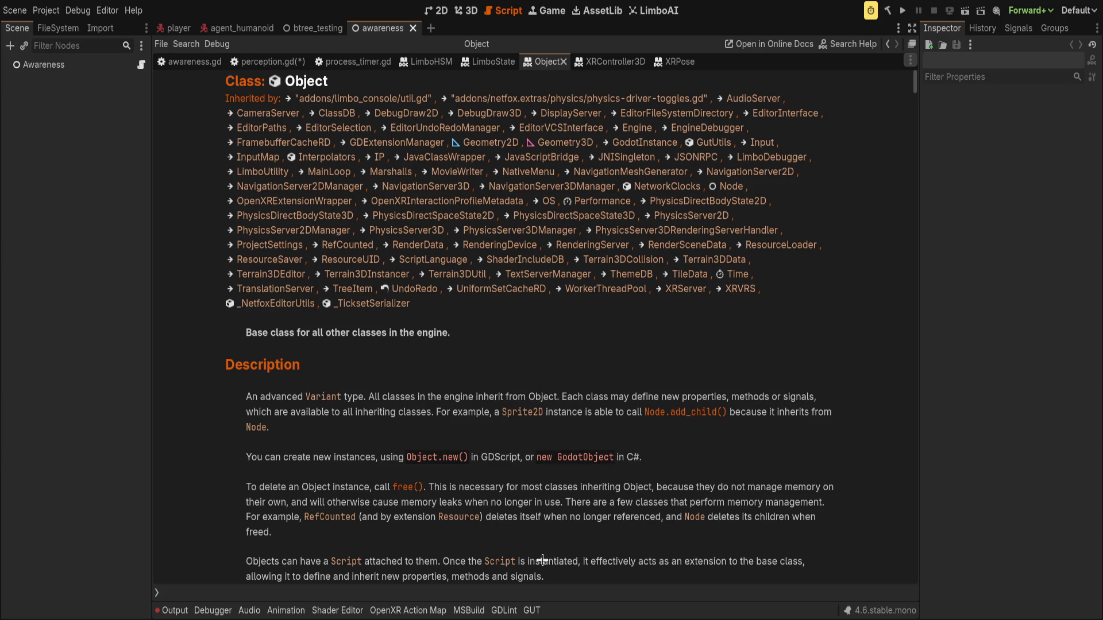
# Step: Read through the Object class reference page, then switch back to perception.gd
pyautogui.scroll(-5, 422, 422)
pyautogui.scroll(-18, 370, 409)
pyautogui.scroll(-13, 552, 469)
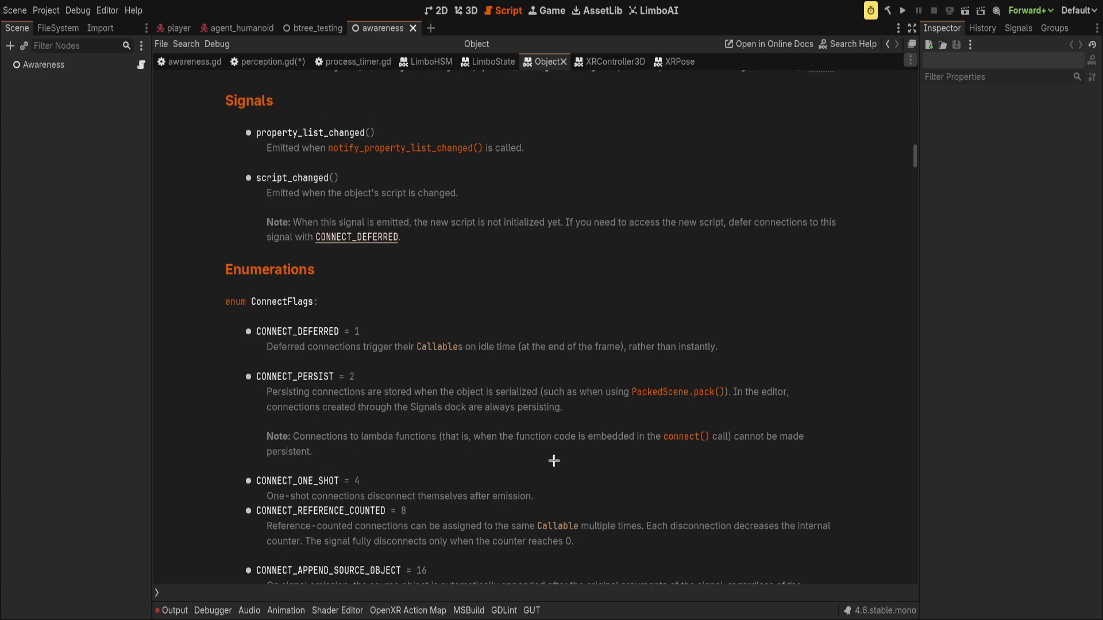
pyautogui.scroll(9, 553, 461)
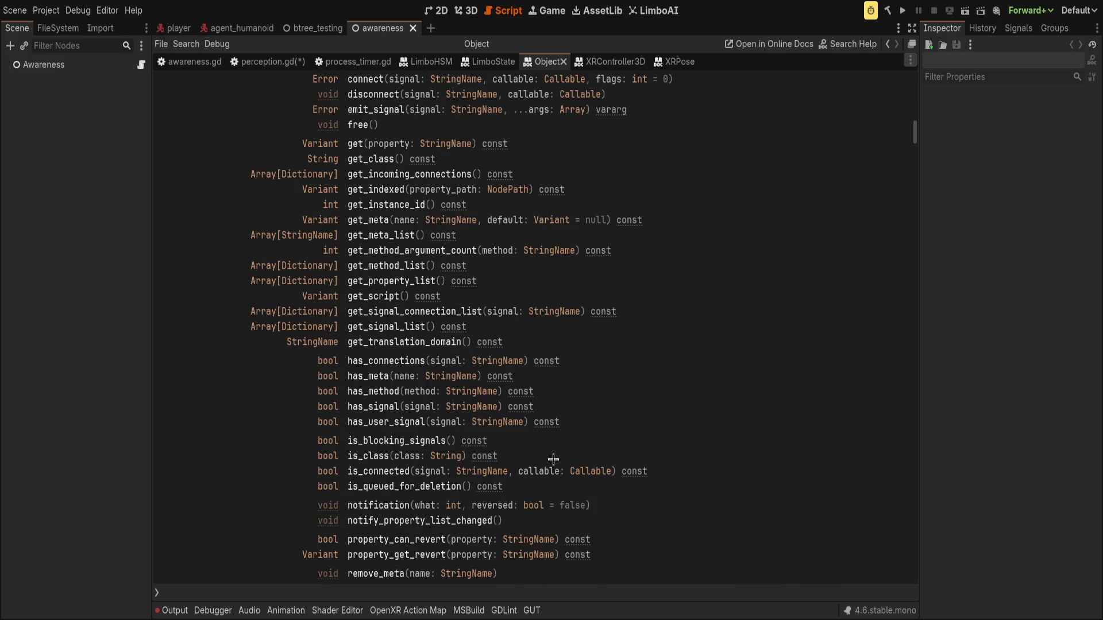
pyautogui.scroll(-2, 424, 496)
pyautogui.scroll(10, 424, 497)
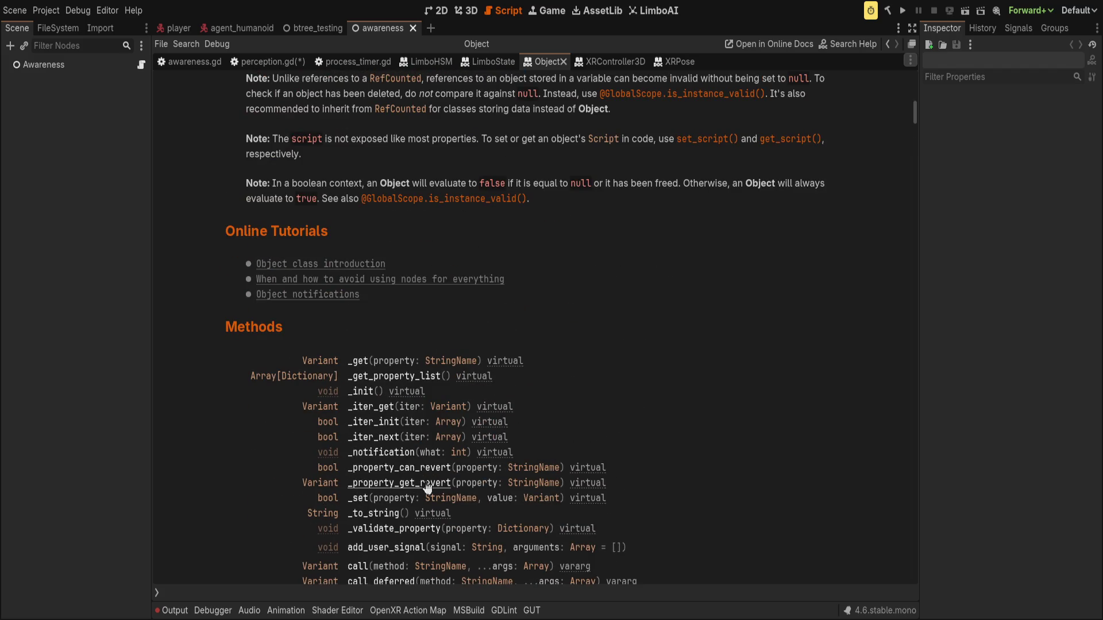
pyautogui.scroll(-15, 428, 488)
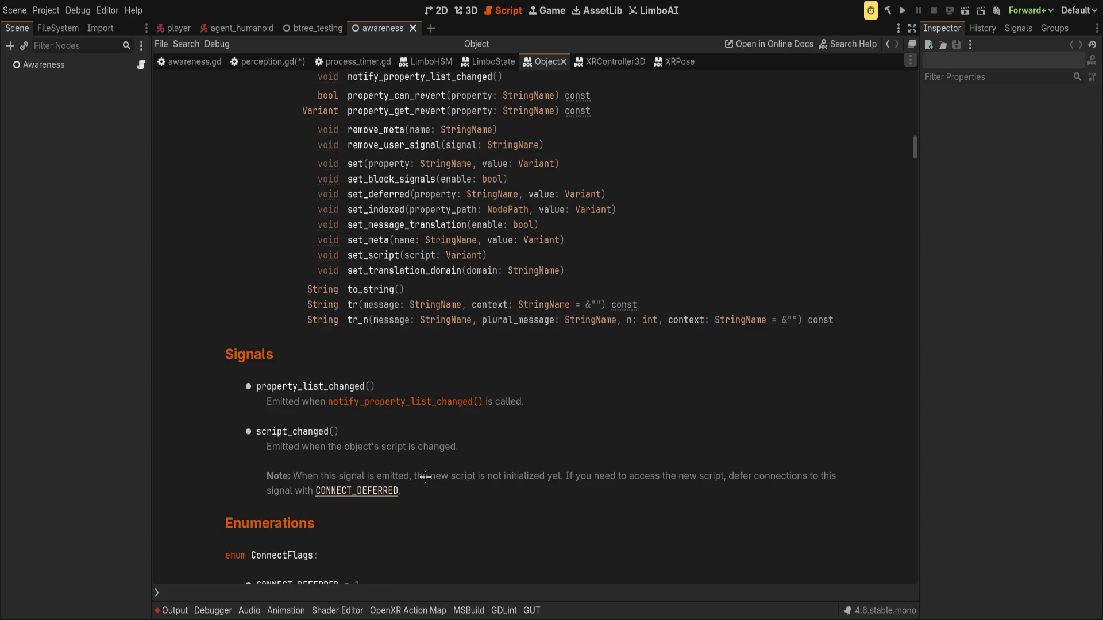
pyautogui.scroll(4, 425, 477)
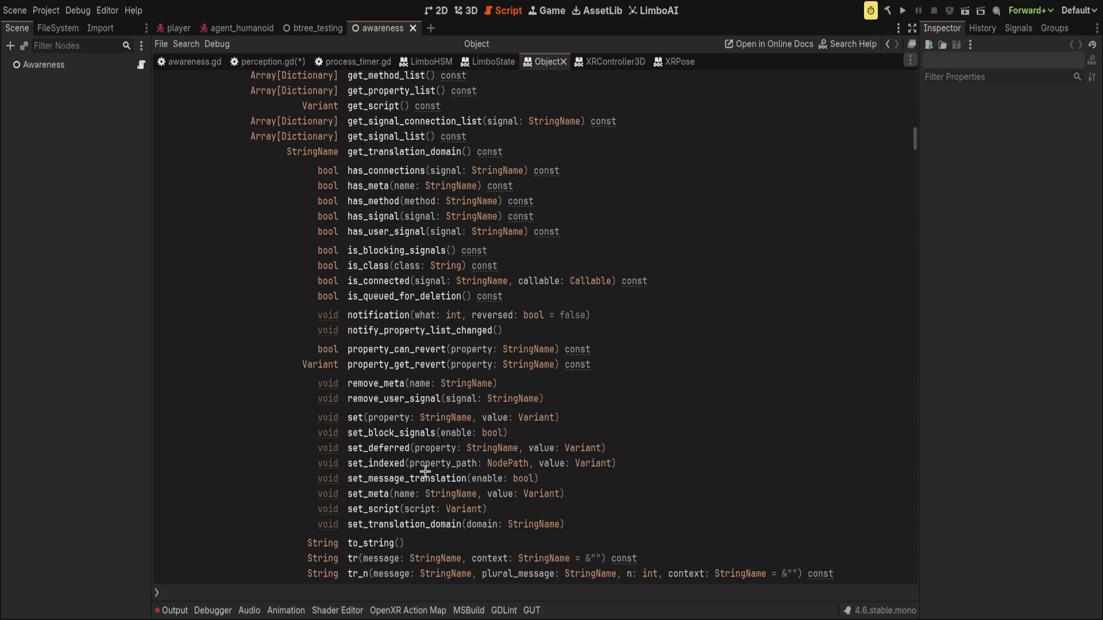
pyautogui.scroll(5, 427, 271)
pyautogui.click(267, 61)
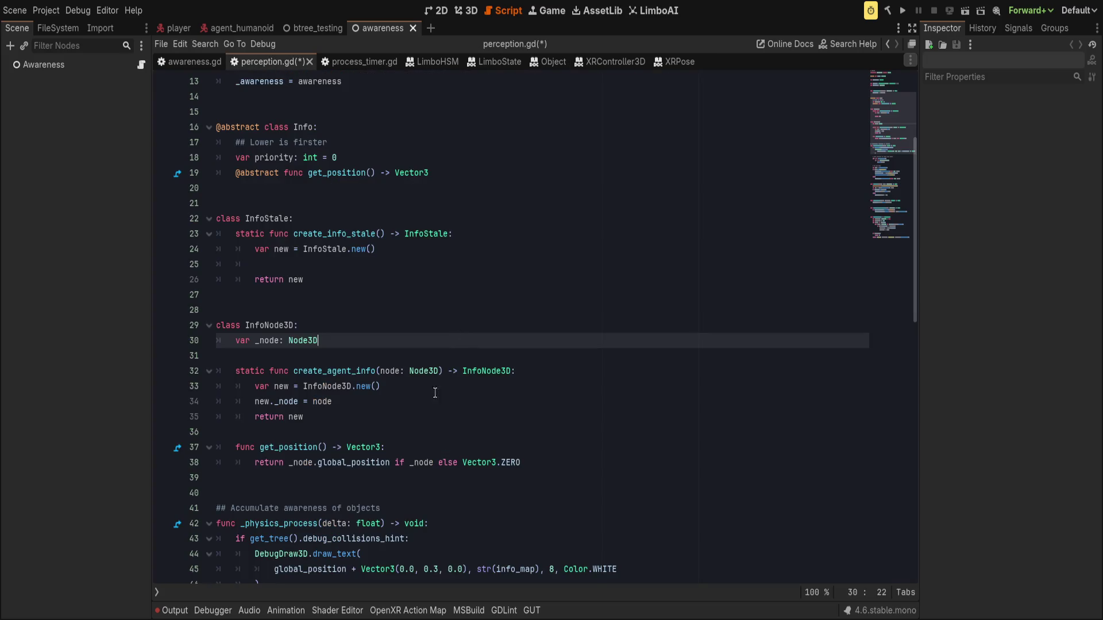
# Step: Give create_info_stale the parameters 'p_priority: int, p_position: Vector3'
pyautogui.click(489, 235)
pyautogui.click(486, 250)
pyautogui.click(483, 266)
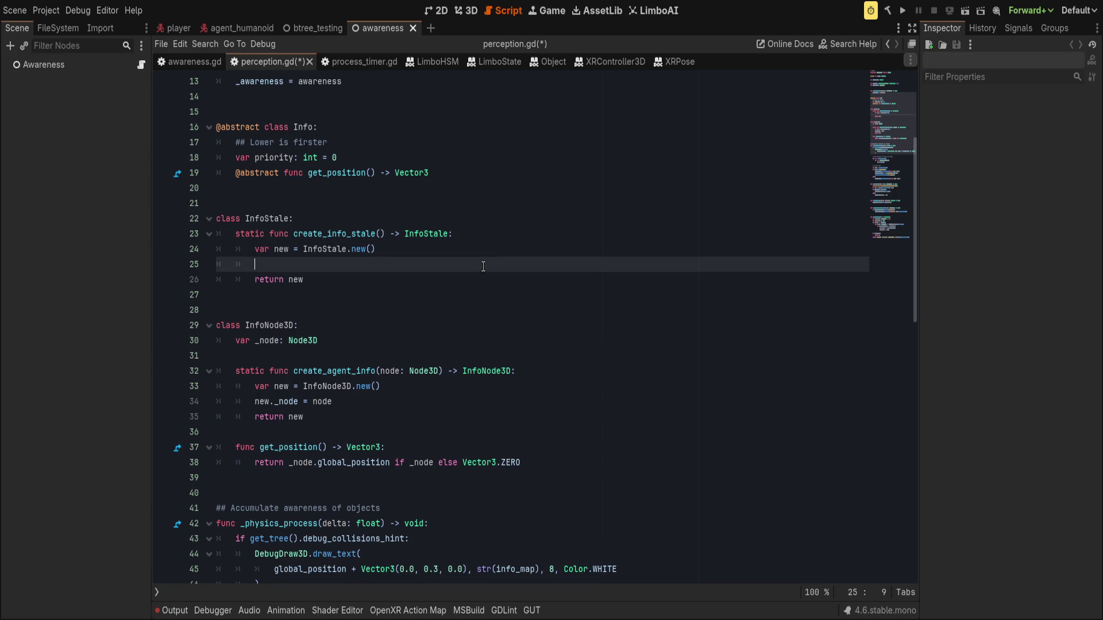
pyautogui.click(420, 280)
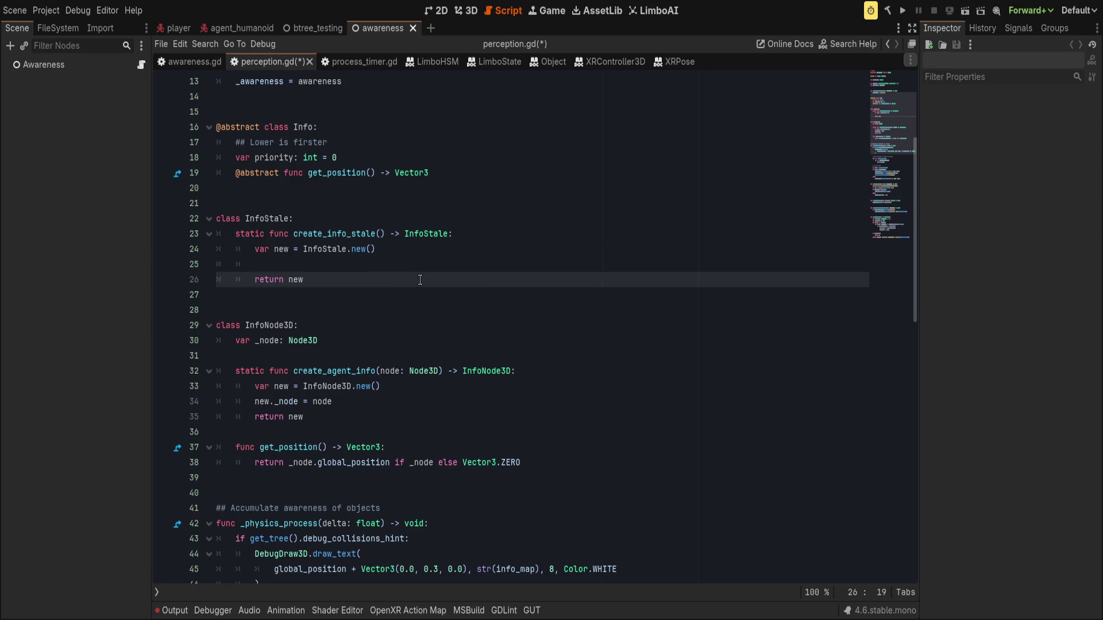
pyautogui.click(379, 233)
pyautogui.write('v')
pyautogui.press('BackSpace')
pyautogui.write('posit')
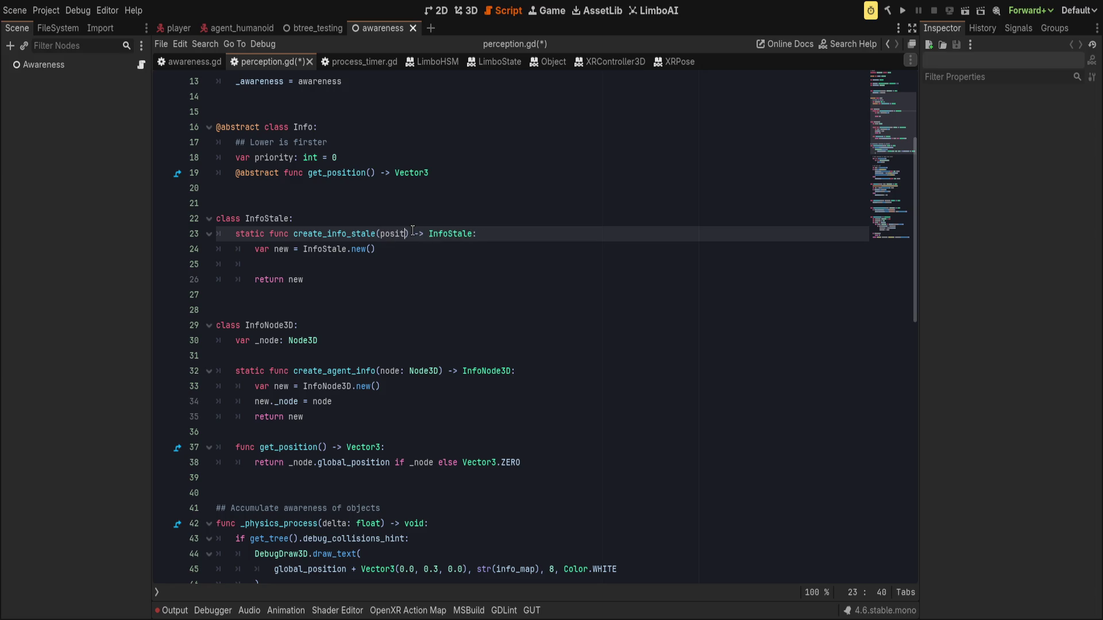
pyautogui.write('ion')
pyautogui.hotkey('ctrl', 'BackSpace')
pyautogui.write('prior')
pyautogui.hotkey('ctrl', 'BackSpace')
pyautogui.write('p_prio')
pyautogui.write('rity')
pyautogui.write(': int,')
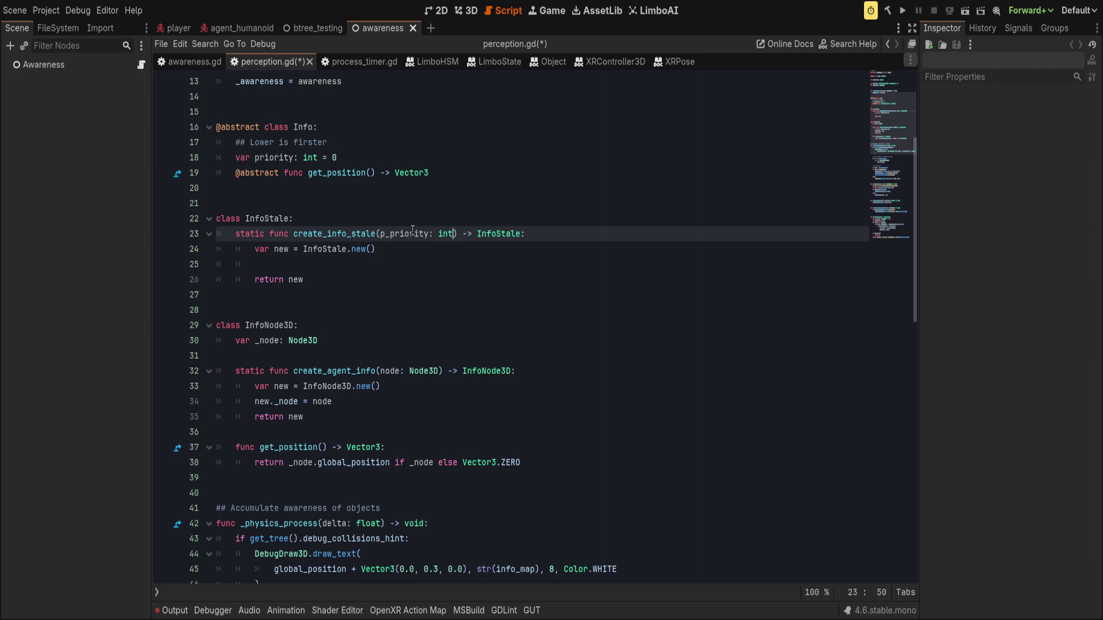
pyautogui.press('Escape')
pyautogui.write('p_position: Vector3')
pyautogui.press('Escape')
# Step: Tidy the blank lines around create_info_stale and return to the empty line 25 in its body
pyautogui.press('Down')
pyautogui.press('Down')
pyautogui.press('Down')
pyautogui.press('Up')
pyautogui.press('Up')
pyautogui.press('Up')
pyautogui.press('End')
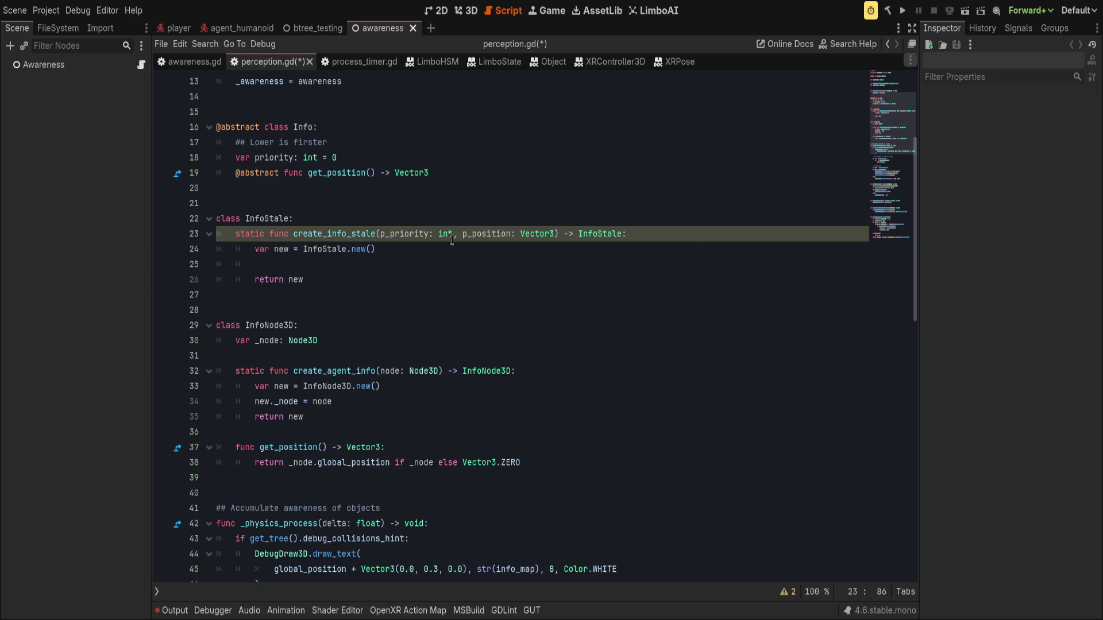
pyautogui.press('Down')
pyautogui.press('Down')
pyautogui.press('Down')
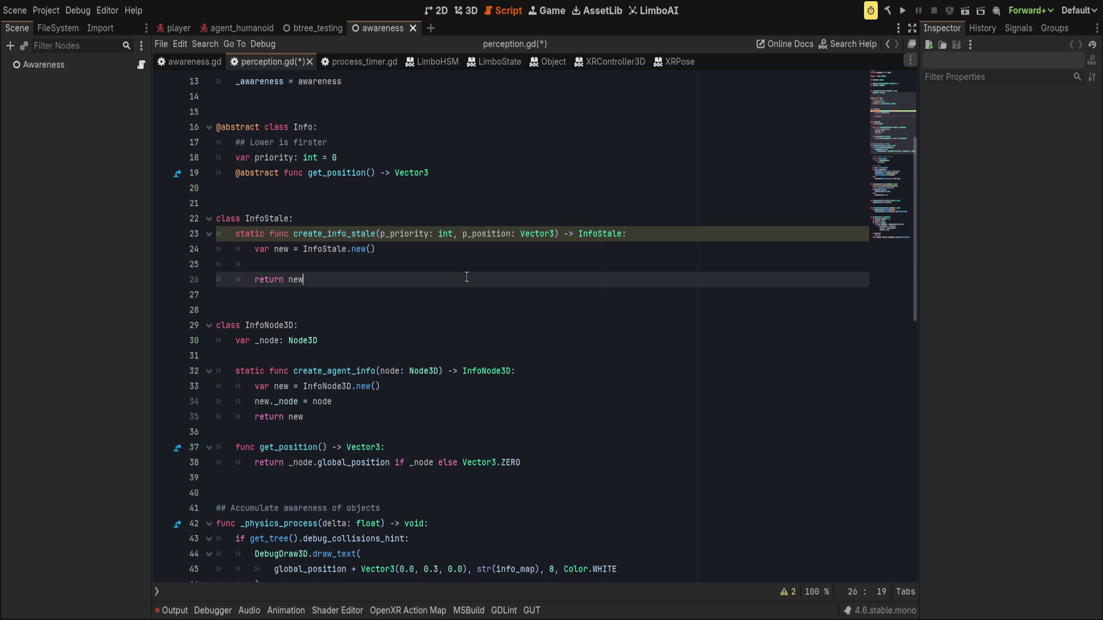
pyautogui.press('Return')
pyautogui.hotkey('alt', 'Up')
pyautogui.hotkey('alt', 'Up')
pyautogui.hotkey('alt', 'Up')
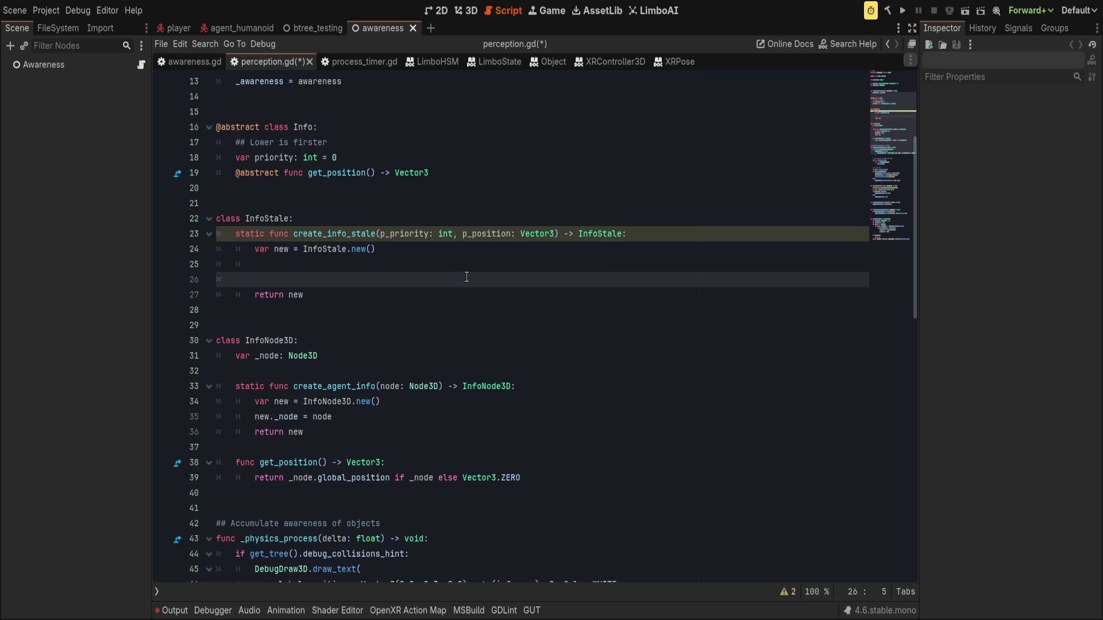
pyautogui.press('Down')
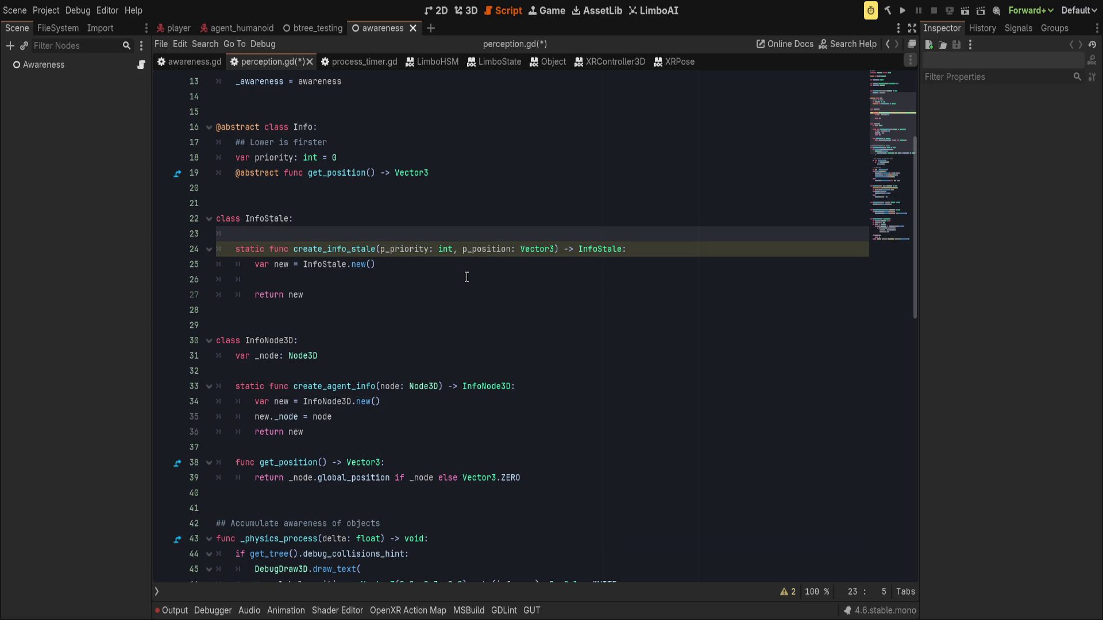
pyautogui.write('var')
pyautogui.hotkey('ctrl', 'shift', 'k')
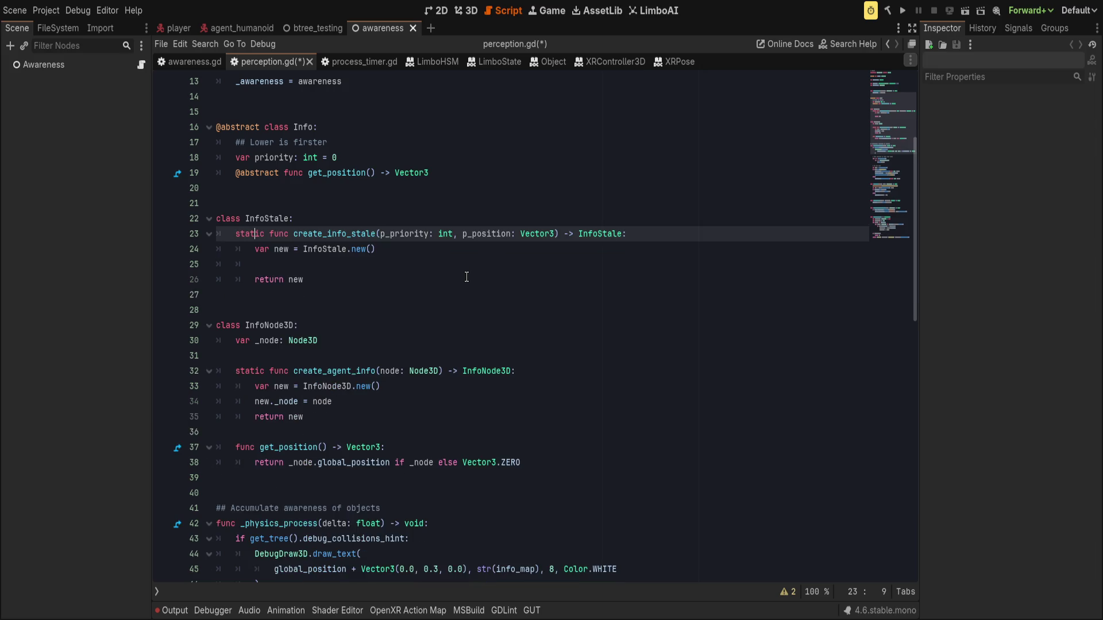
pyautogui.click(431, 269)
# Step: Write 'priority = p_priority' and make both InfoStale and InfoNode3D 'extends Info'
pyautogui.write('prior')
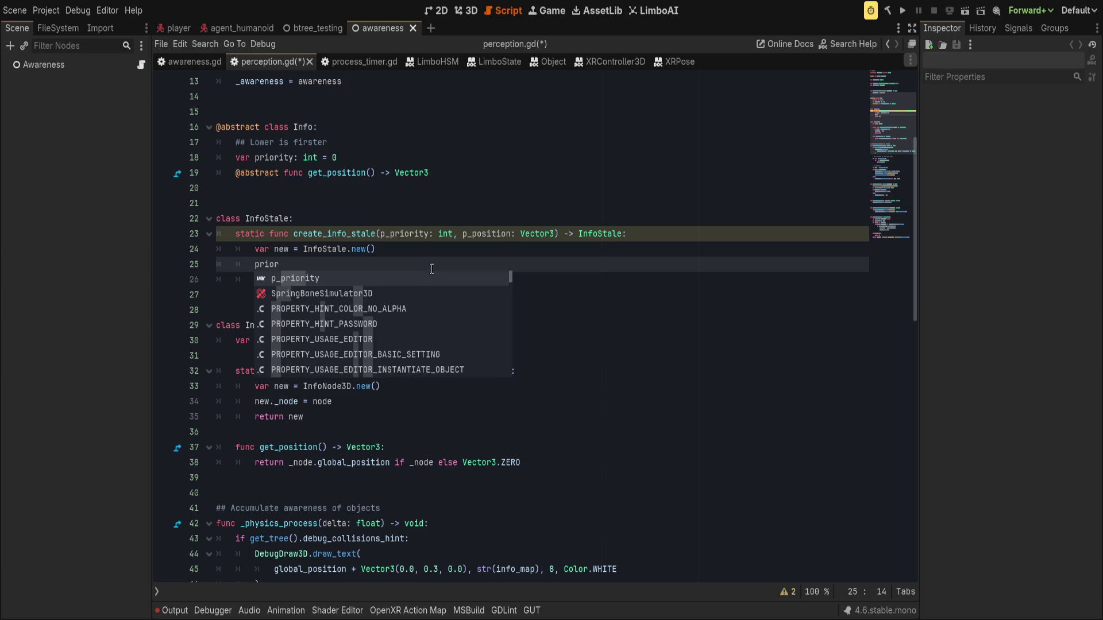
pyautogui.write('ity = p')
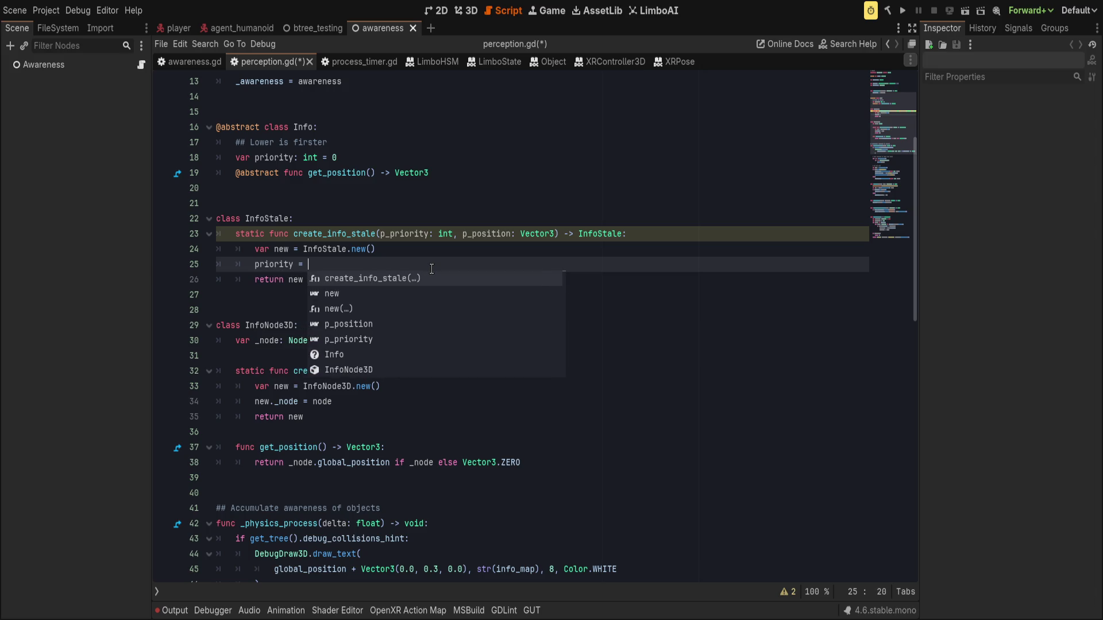
pyautogui.press('Down')
pyautogui.press('Return')
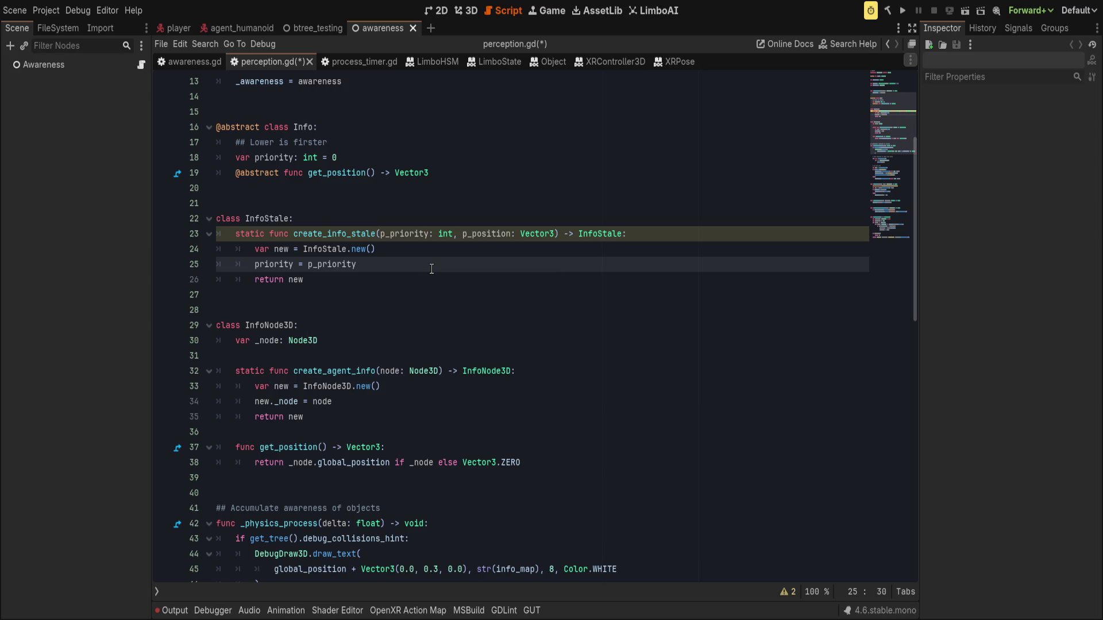
pyautogui.press('Up')
pyautogui.press('Up')
pyautogui.press('Up')
pyautogui.press('Left')
pyautogui.write('extends')
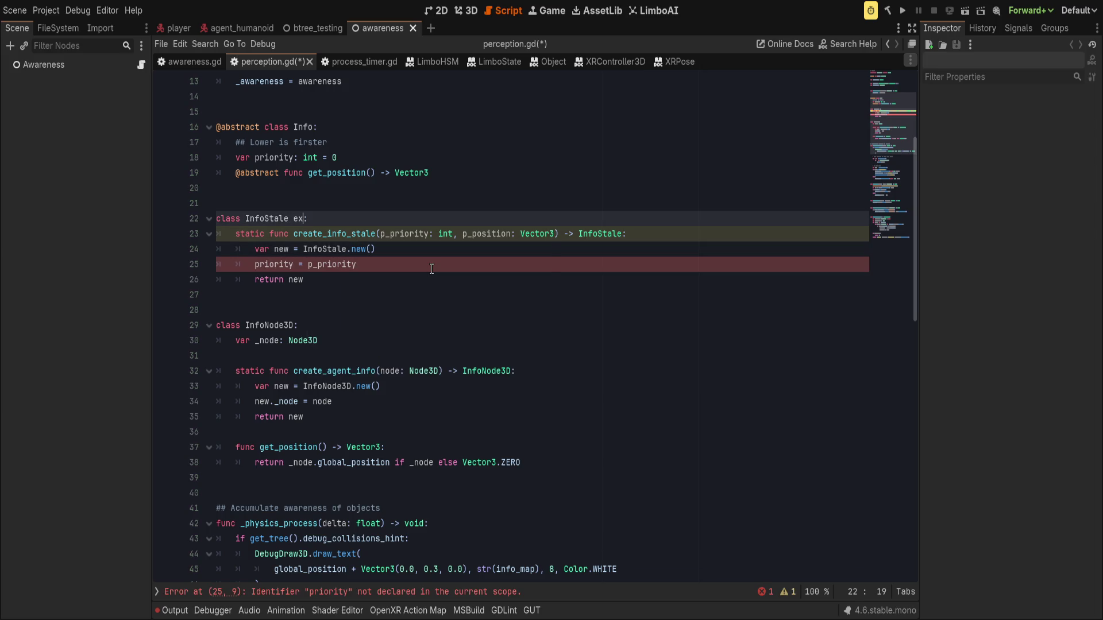
pyautogui.write(' Info')
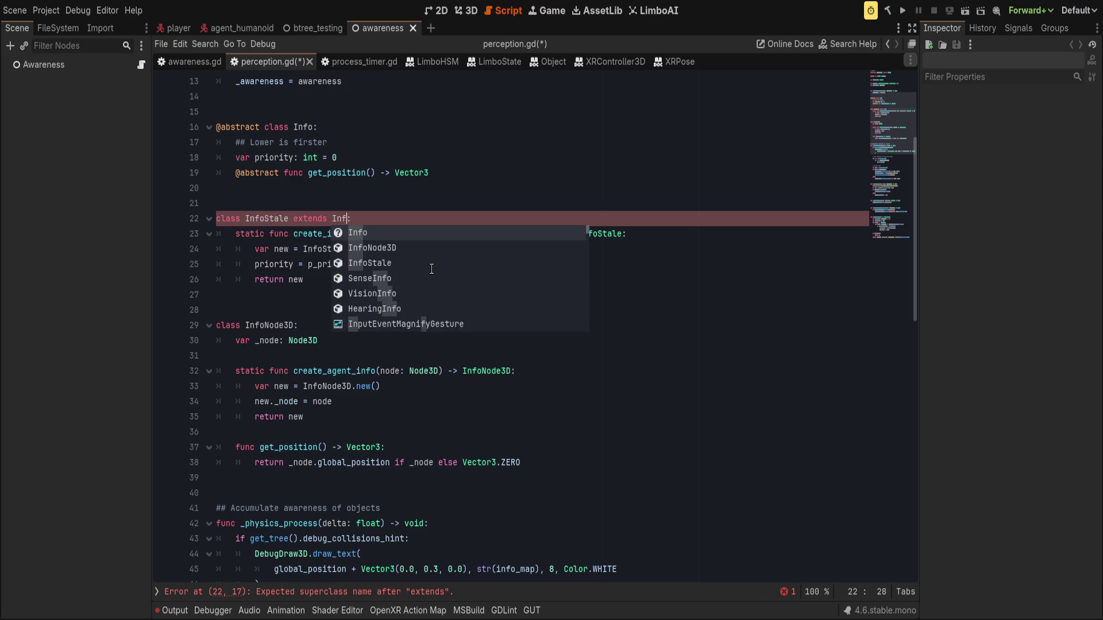
pyautogui.press('End')
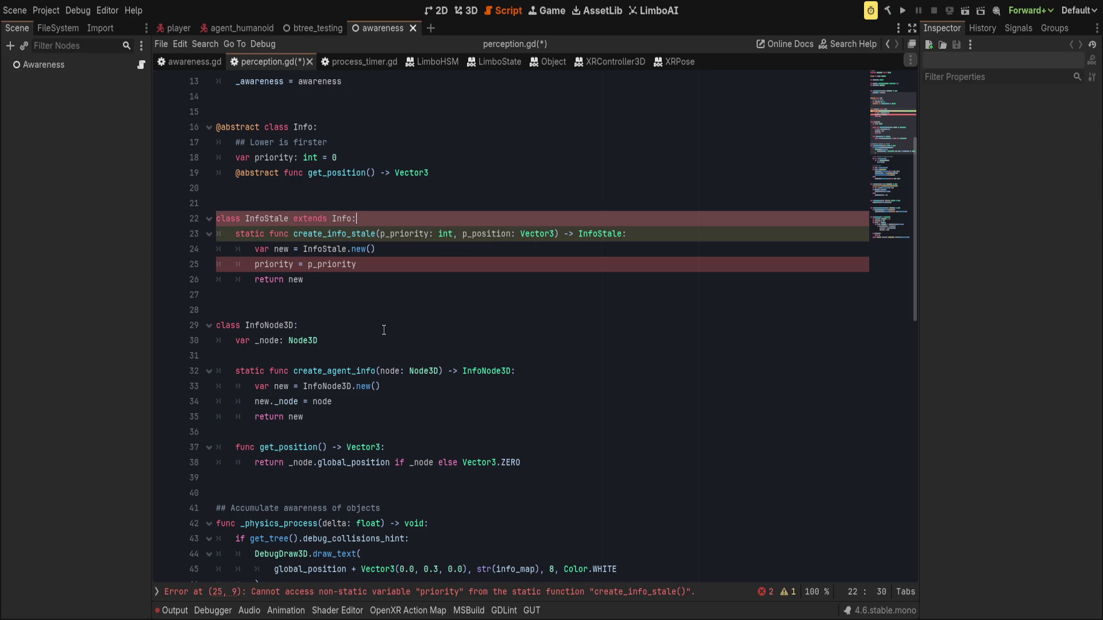
pyautogui.click(384, 330)
pyautogui.write('extends Info')
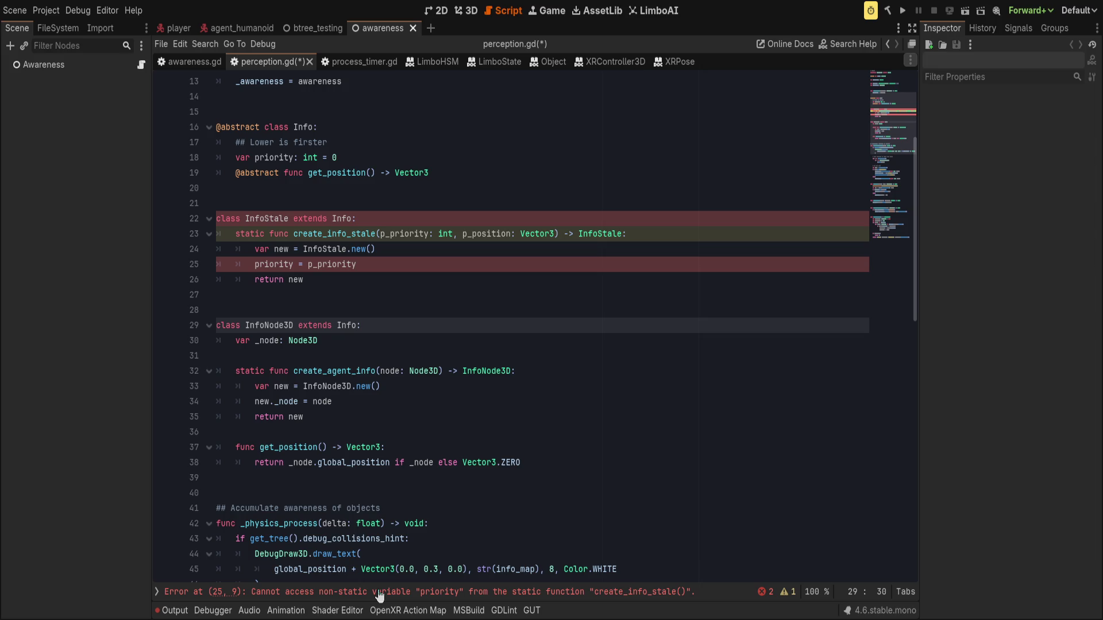
# Step: Change the assignment to 'new.priority = p_priority' and start a 'new.position' line below
pyautogui.click(258, 265)
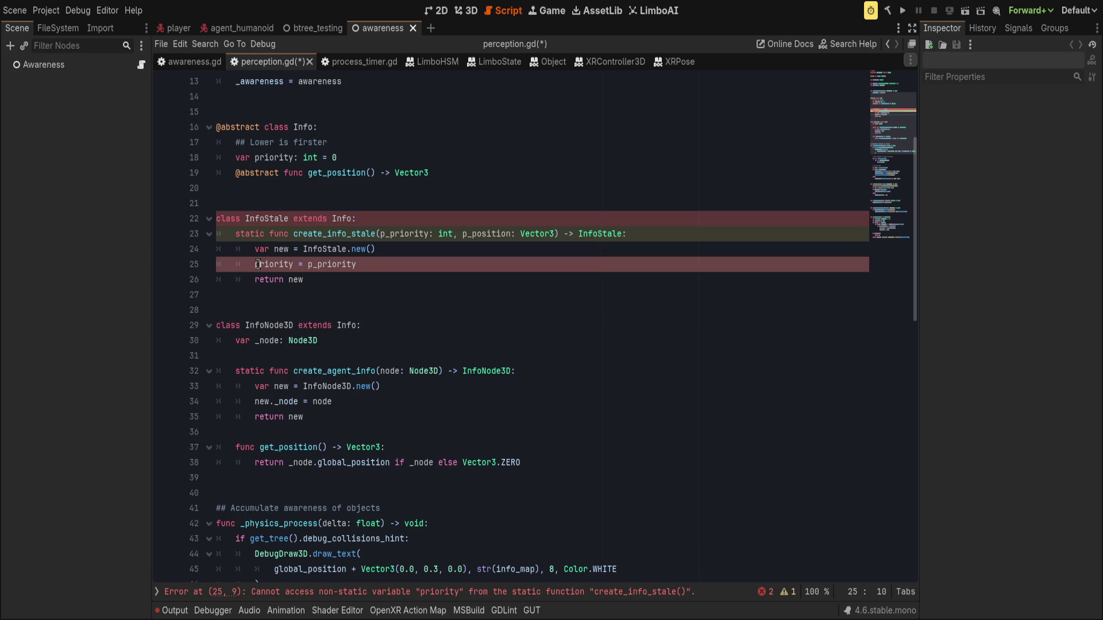
pyautogui.press('Left')
pyautogui.write('new.')
pyautogui.press('End')
pyautogui.press('Return')
pyautogui.write('new.')
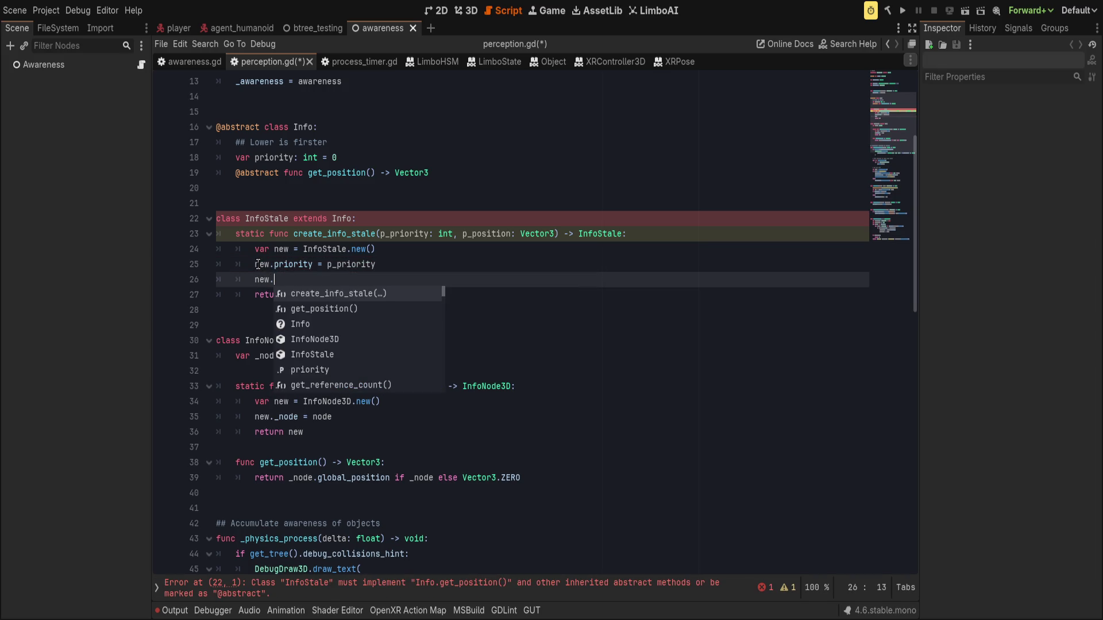
pyautogui.write('pos')
pyautogui.press('Return')
pyautogui.hotkey('ctrl', 'z')
pyautogui.write('position')
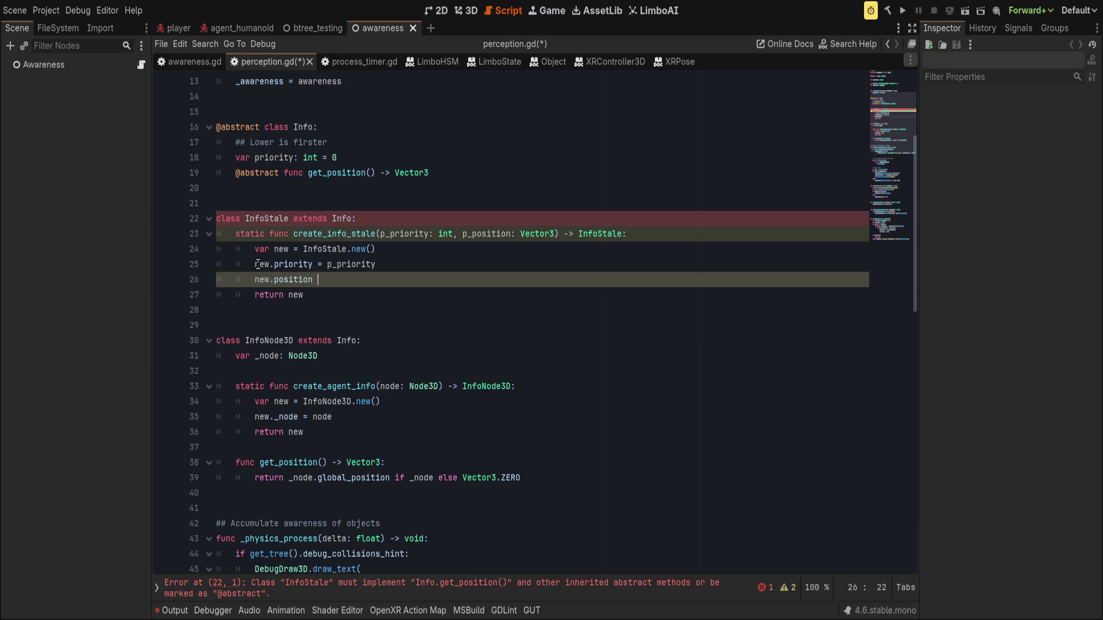
# Step: Rename the parameters to _priority and _position and assign 'new.position = _position'
pyautogui.click(380, 234)
pyautogui.click(463, 233)
pyautogui.press('BackSpace')
pyautogui.doubleClick(470, 234)
pyautogui.hotkey('ctrl', 'c')
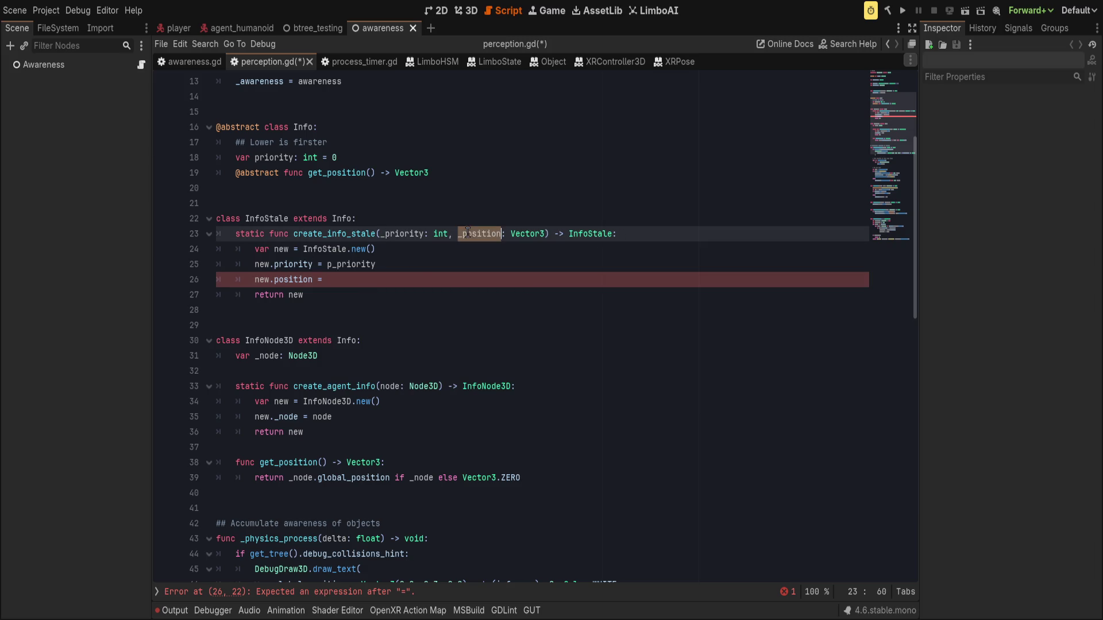
pyautogui.click(370, 279)
pyautogui.hotkey('ctrl', 'v')
pyautogui.click(333, 264)
pyautogui.press('BackSpace')
pyautogui.click(436, 281)
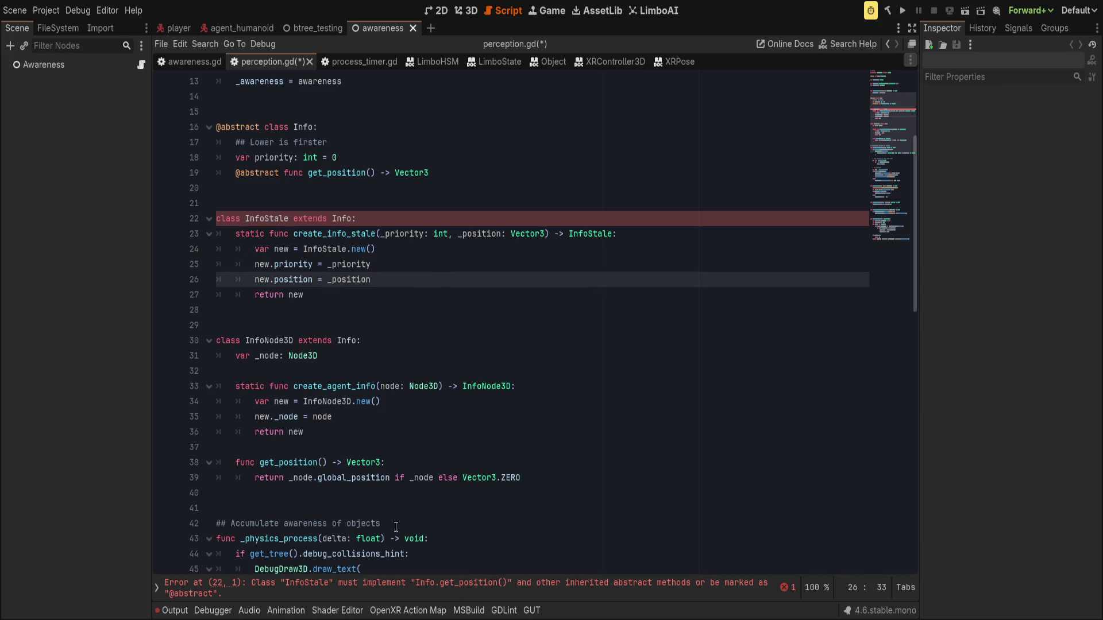
# Step: Add a get_position() function after 'return new' that returns position
pyautogui.click(425, 589)
pyautogui.click(428, 322)
pyautogui.click(399, 402)
pyautogui.press('Return')
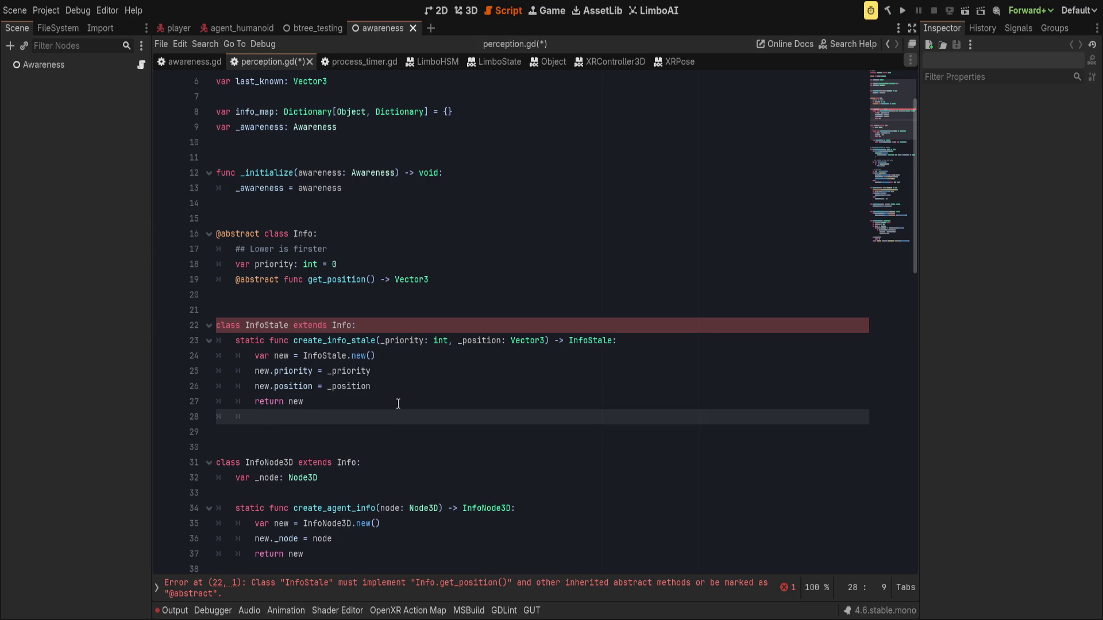
pyautogui.write('func get_')
pyautogui.press('Return')
pyautogui.press('Return')
pyautogui.write('return ')
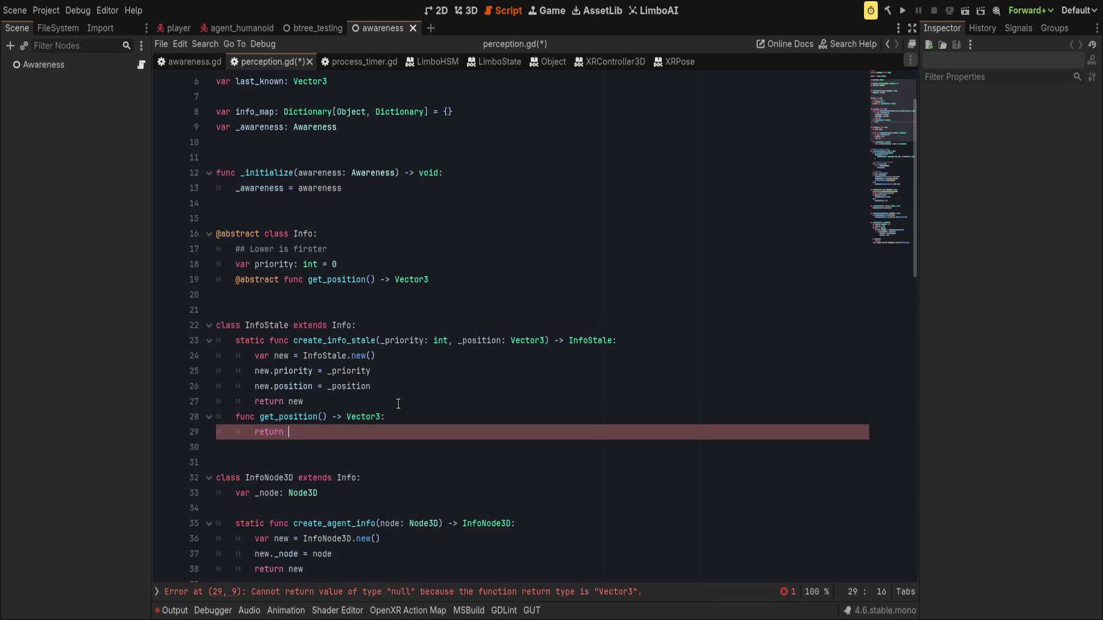
pyautogui.write('posiiton')
pyautogui.press('BackSpace')
pyautogui.press('BackSpace')
pyautogui.press('BackSpace')
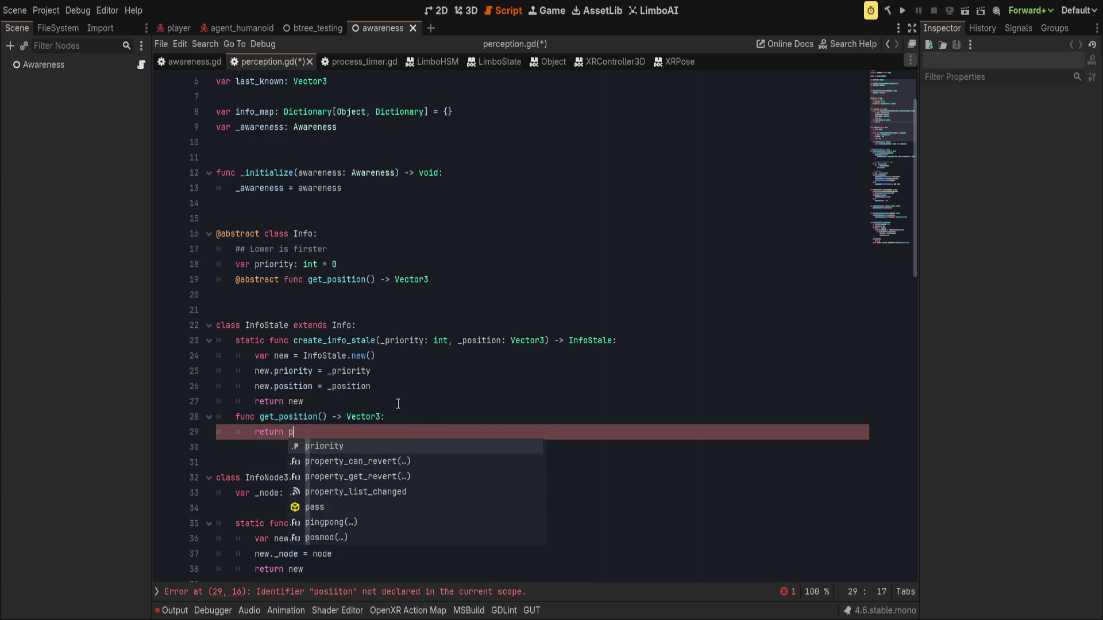
pyautogui.write('tion')
pyautogui.press('Escape')
# Step: Declare 'var position := Vector3.ZERO' inside the InfoStale class
pyautogui.press('Up')
pyautogui.press('Up')
pyautogui.press('Up')
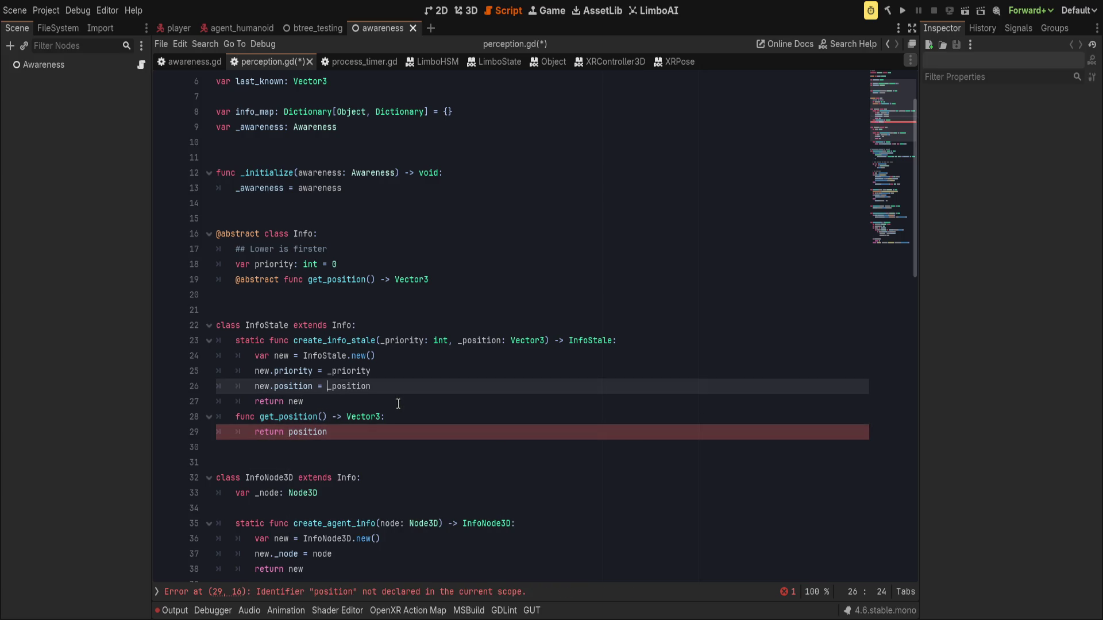
pyautogui.press('Up')
pyautogui.press('End')
pyautogui.press('Return')
pyautogui.write('var pos')
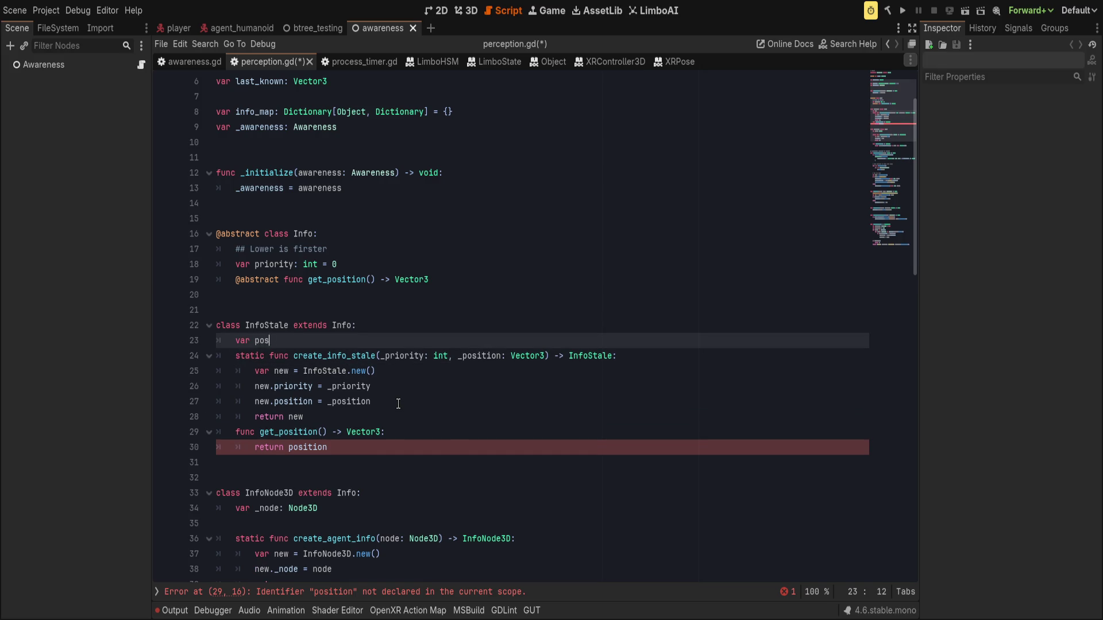
pyautogui.write('ition := Ve')
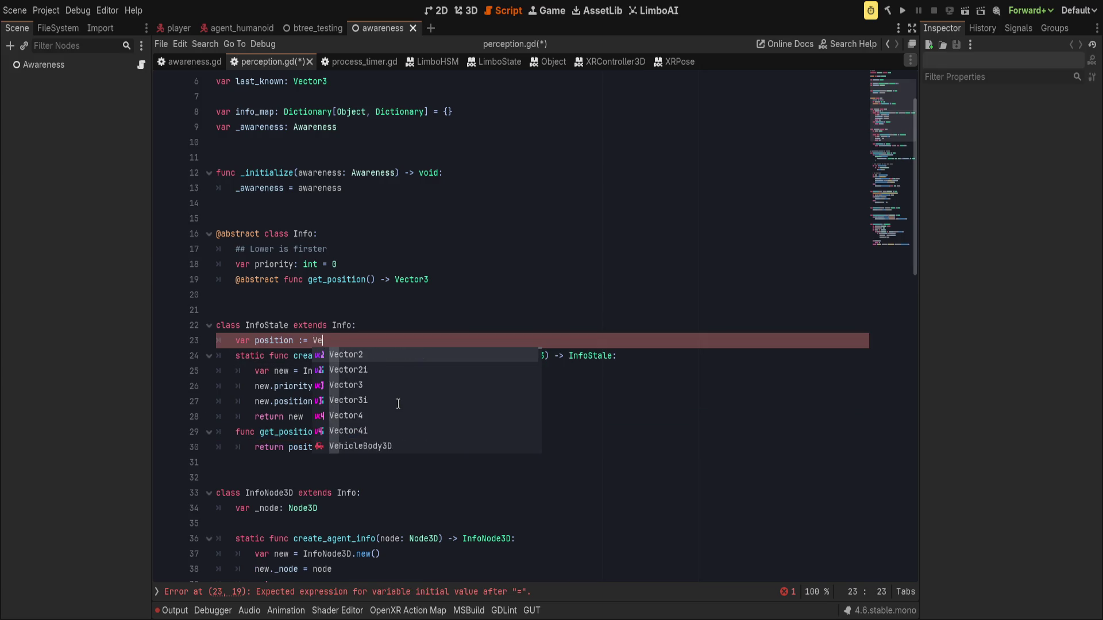
pyautogui.write('ctor3.ZERO')
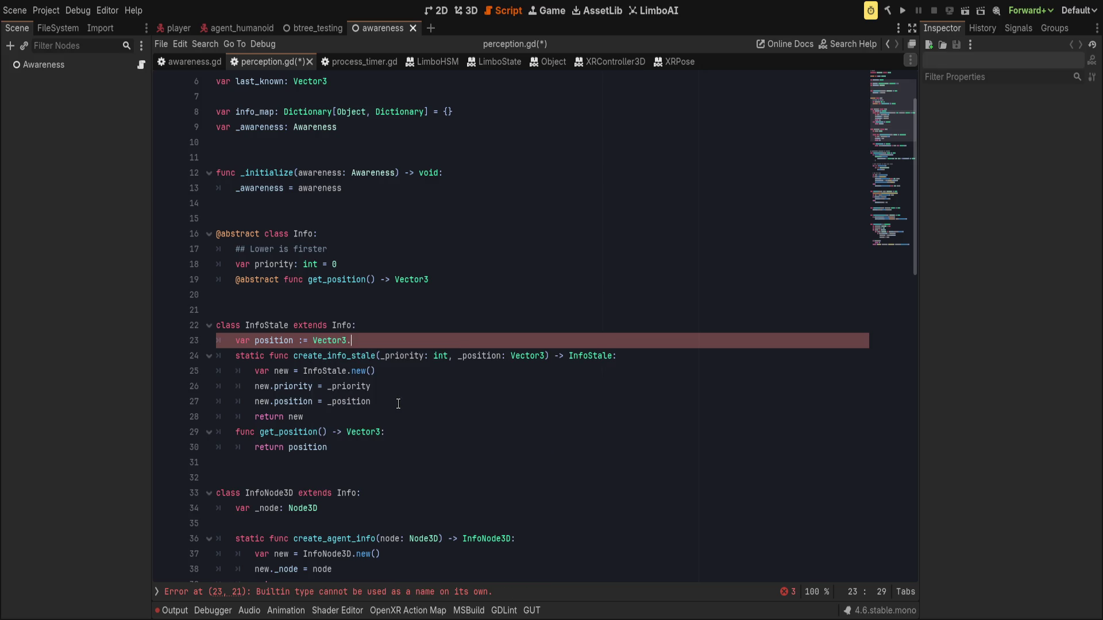
# Step: Rename the position field and its references to global_position
pyautogui.click(255, 340)
pyautogui.write('global')
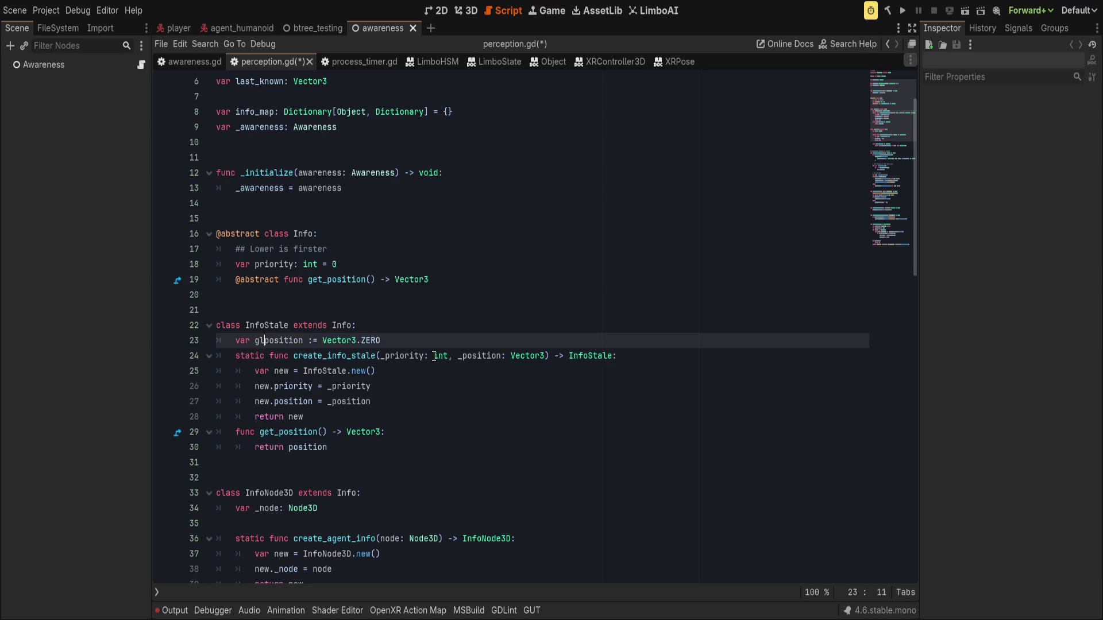
pyautogui.write('_')
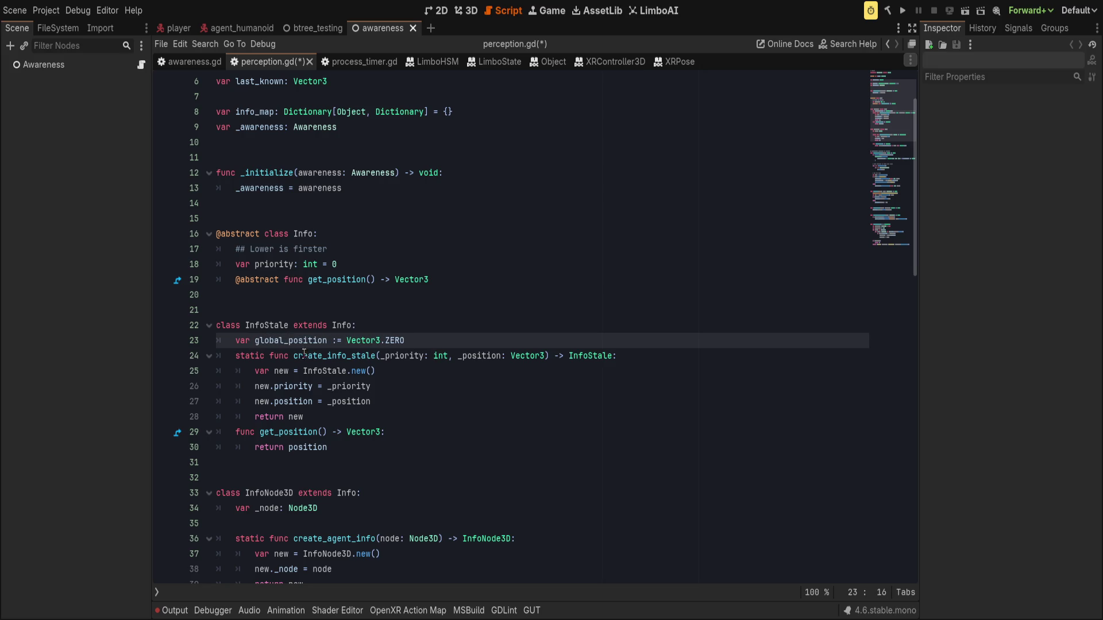
pyautogui.doubleClick(303, 340)
pyautogui.hotkey('ctrl', 'c')
pyautogui.doubleClick(308, 447)
pyautogui.hotkey('ctrl', 'v')
pyautogui.doubleClick(293, 401)
pyautogui.hotkey('ctrl', 'v')
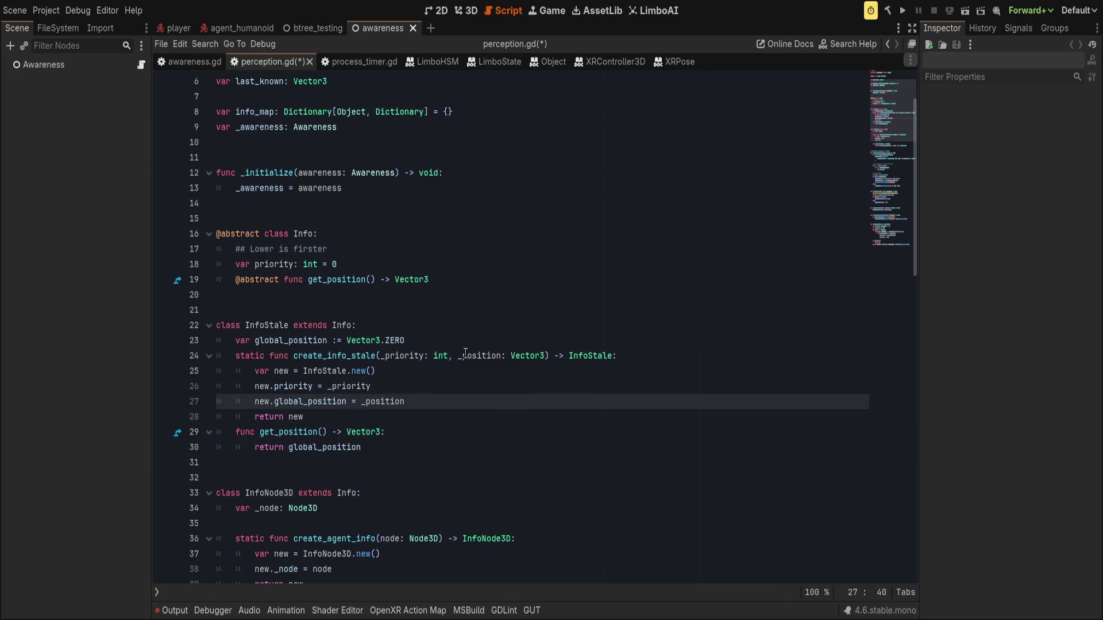
# Step: Revert the global_position renames back to plain position
pyautogui.click(461, 356)
pyautogui.write('global_')
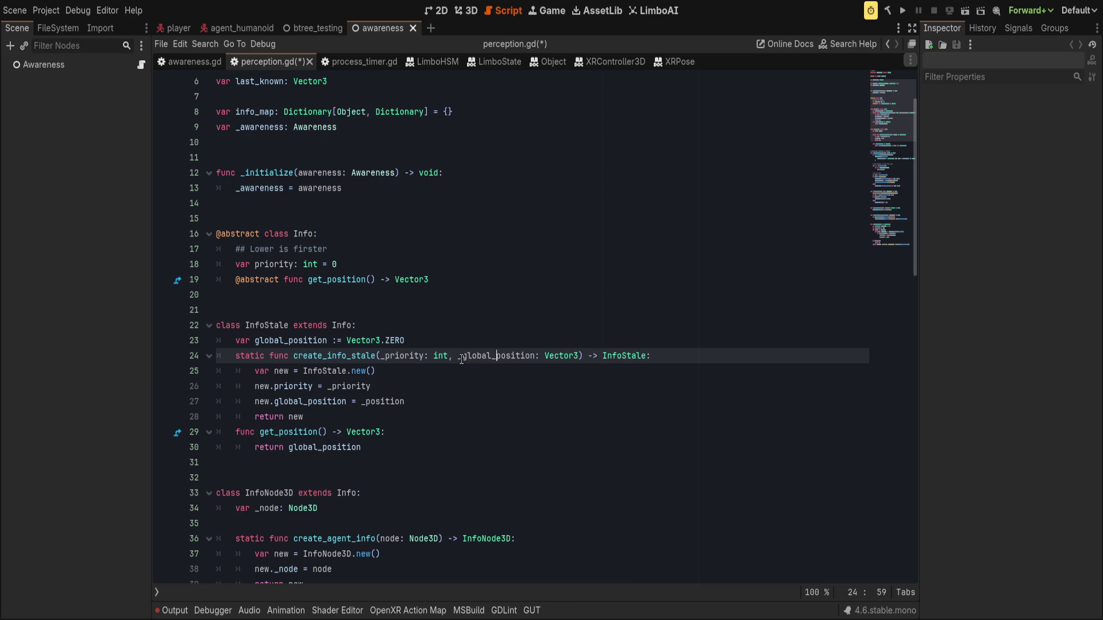
pyautogui.hotkey('ctrl', 'z')
pyautogui.hotkey('ctrl', 'z')
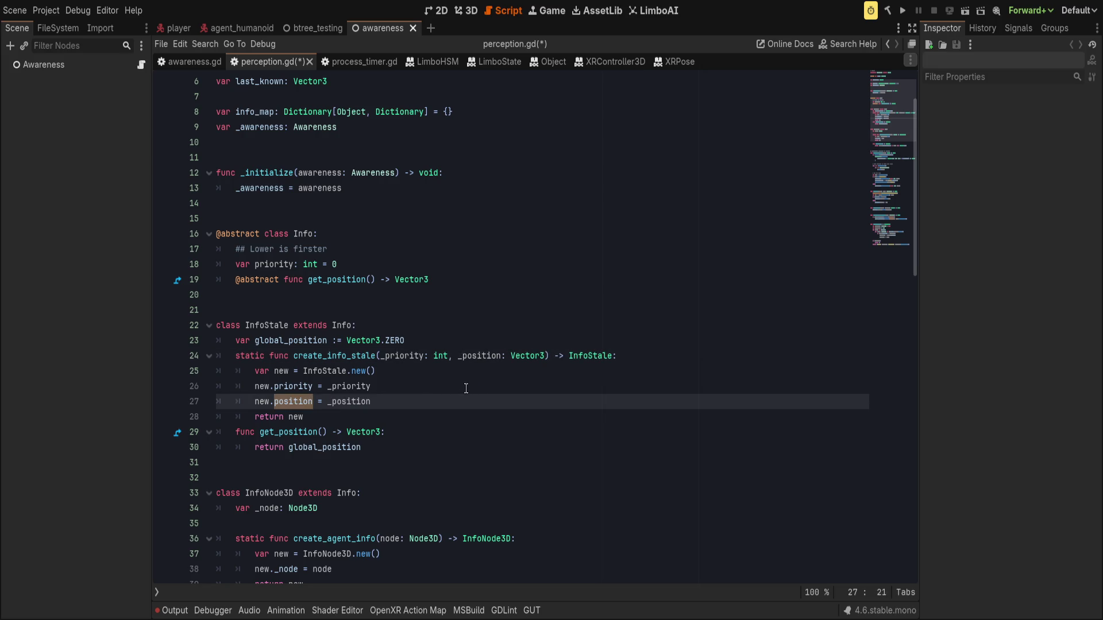
pyautogui.click(460, 397)
pyautogui.click(410, 324)
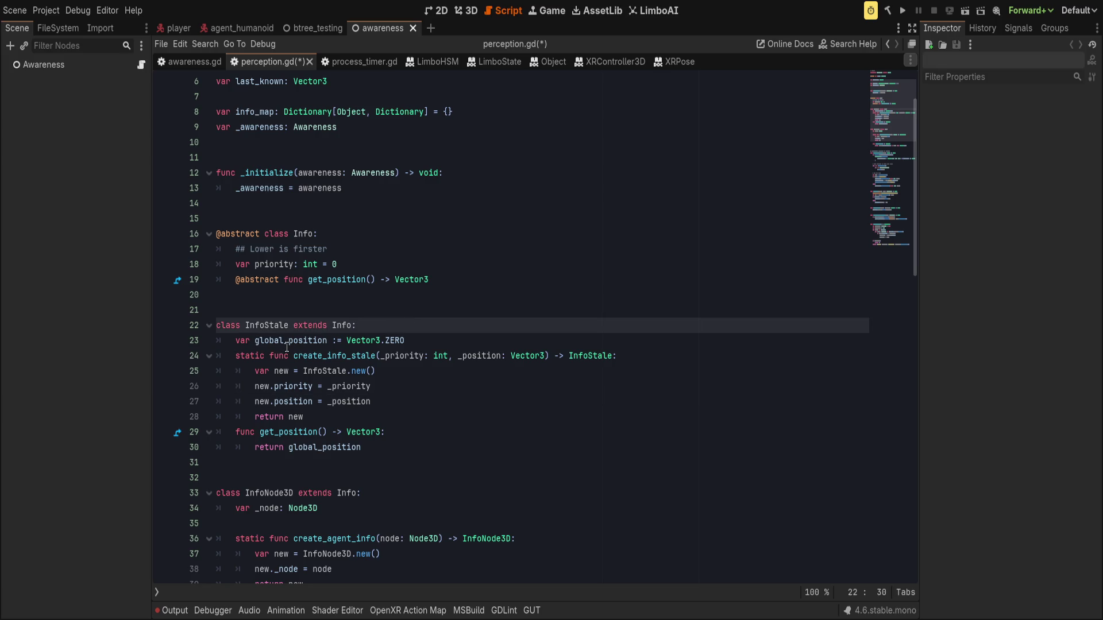
pyautogui.click(289, 344)
pyautogui.hotkey('ctrl', 'BackSpace')
pyautogui.click(321, 448)
pyautogui.hotkey('ctrl', 'BackSpace')
# Step: Add a '## Global coords' doc comment to the position field, space out the lines, and save
pyautogui.click(386, 325)
pyautogui.press('Return')
pyautogui.write('##')
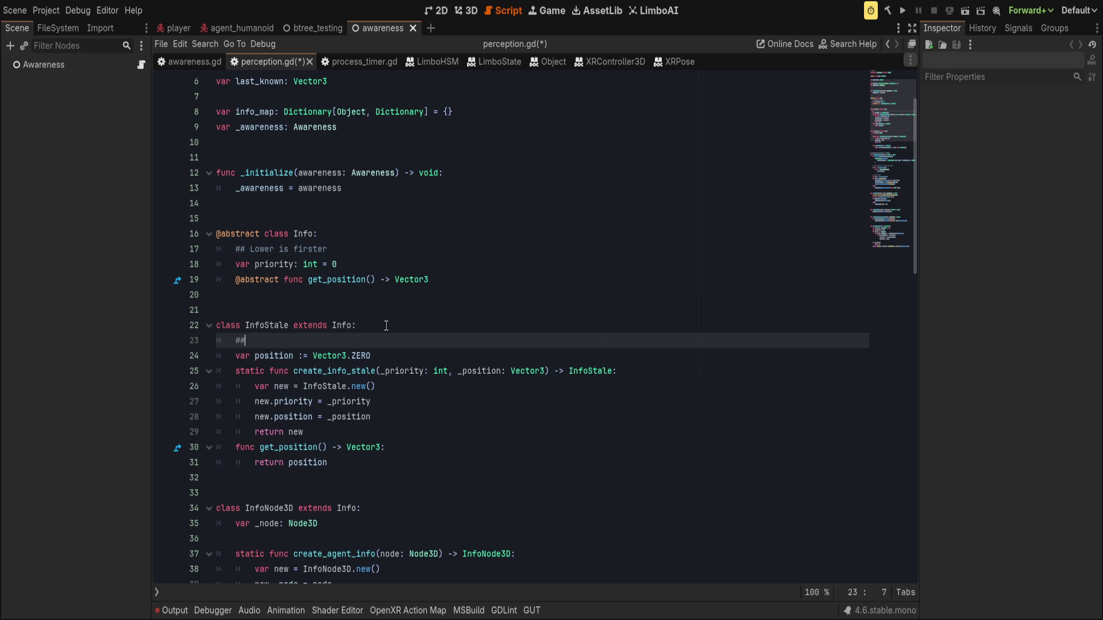
pyautogui.write(' Global coords')
pyautogui.click(433, 371)
pyautogui.click(405, 446)
pyautogui.click(421, 356)
pyautogui.press('Return')
pyautogui.click(333, 447)
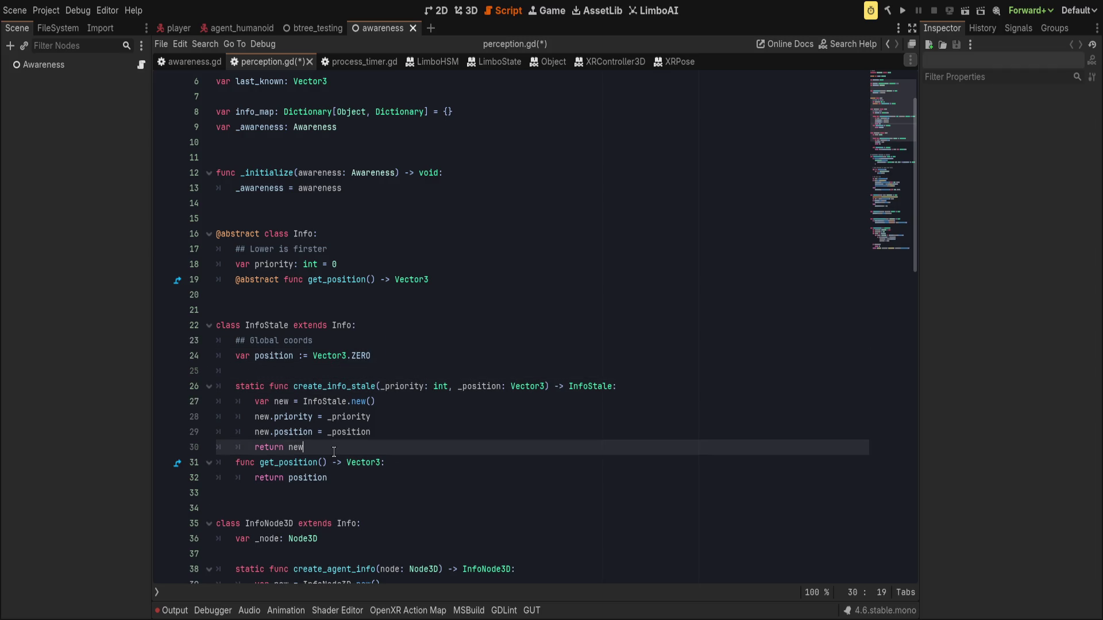
pyautogui.press('Return')
pyautogui.hotkey('ctrl', 's')
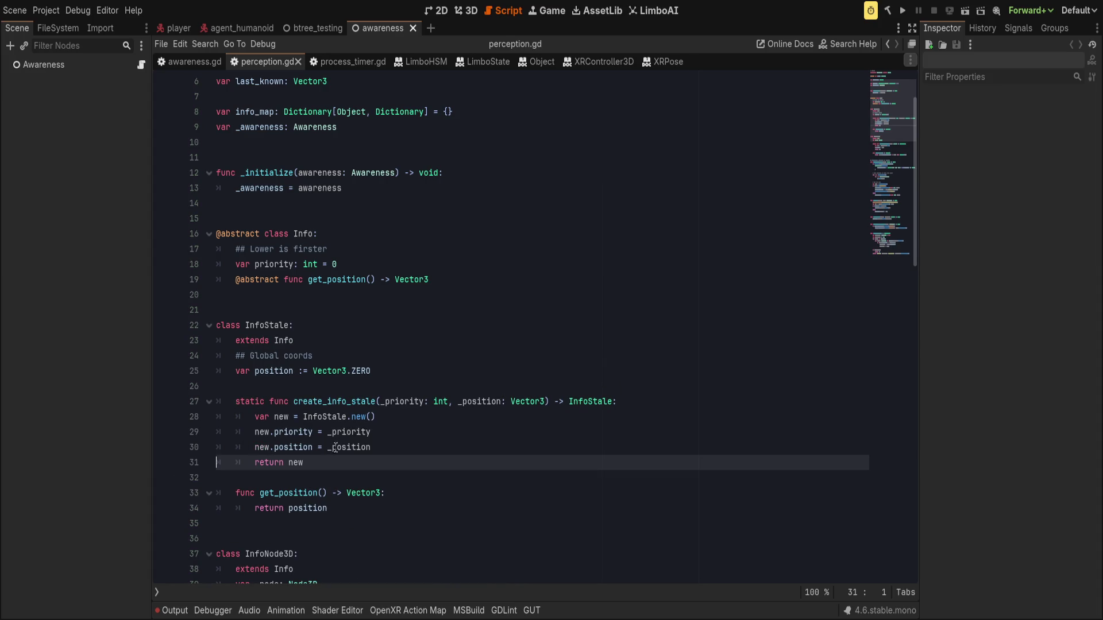
# Step: Review the create_info_stale factory, checking its get_position and 'return new' lines
pyautogui.scroll(-3, 394, 324)
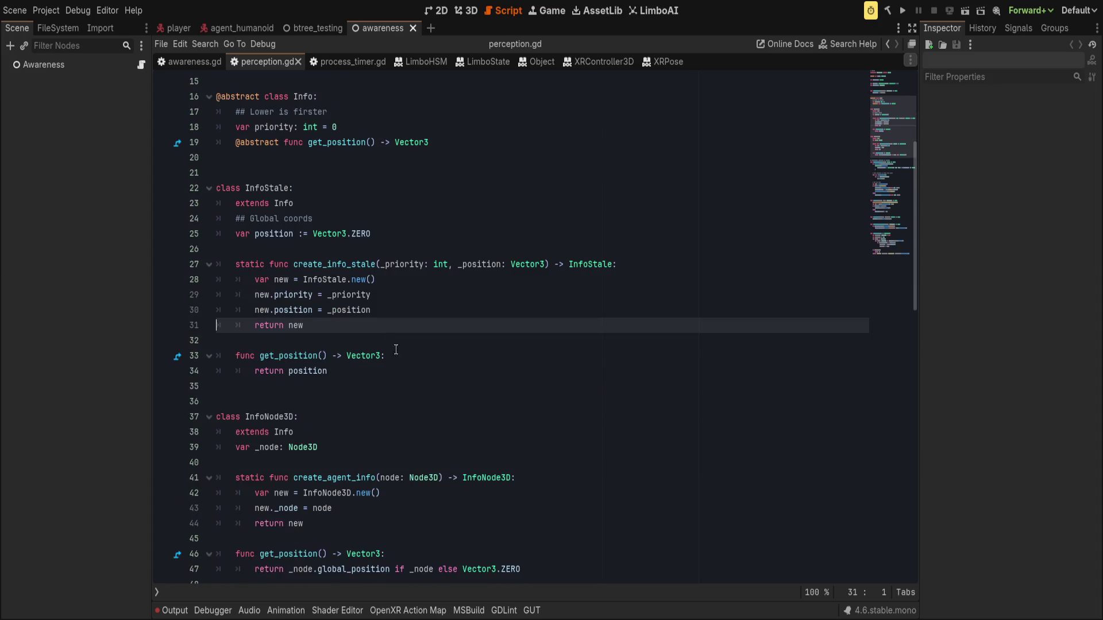
pyautogui.click(410, 372)
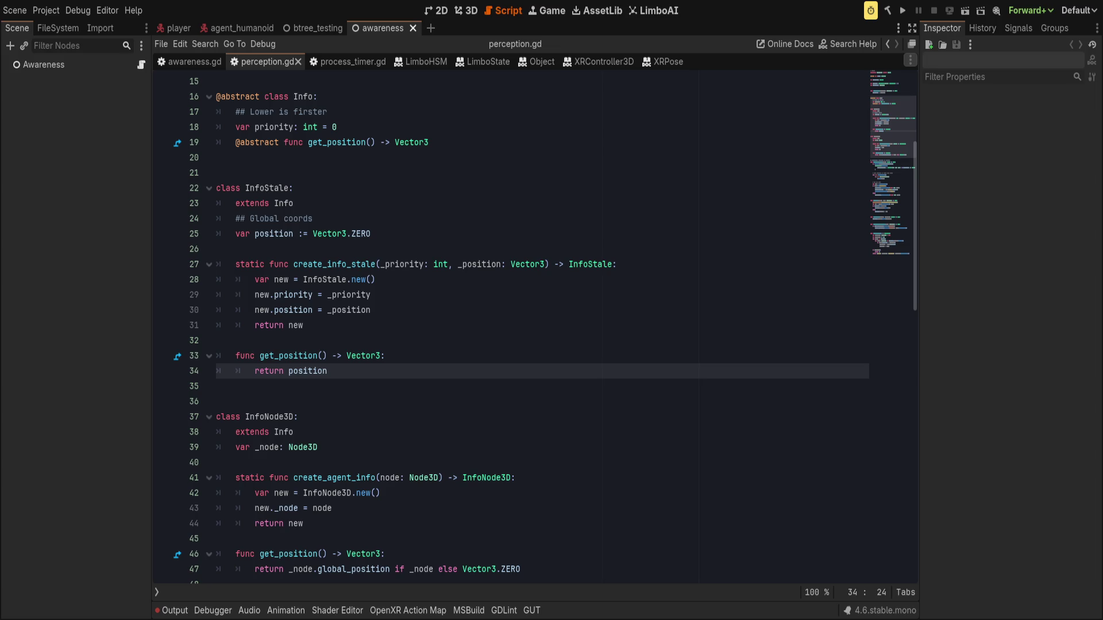
pyautogui.click(384, 233)
pyautogui.click(457, 325)
pyautogui.scroll(2, 463, 327)
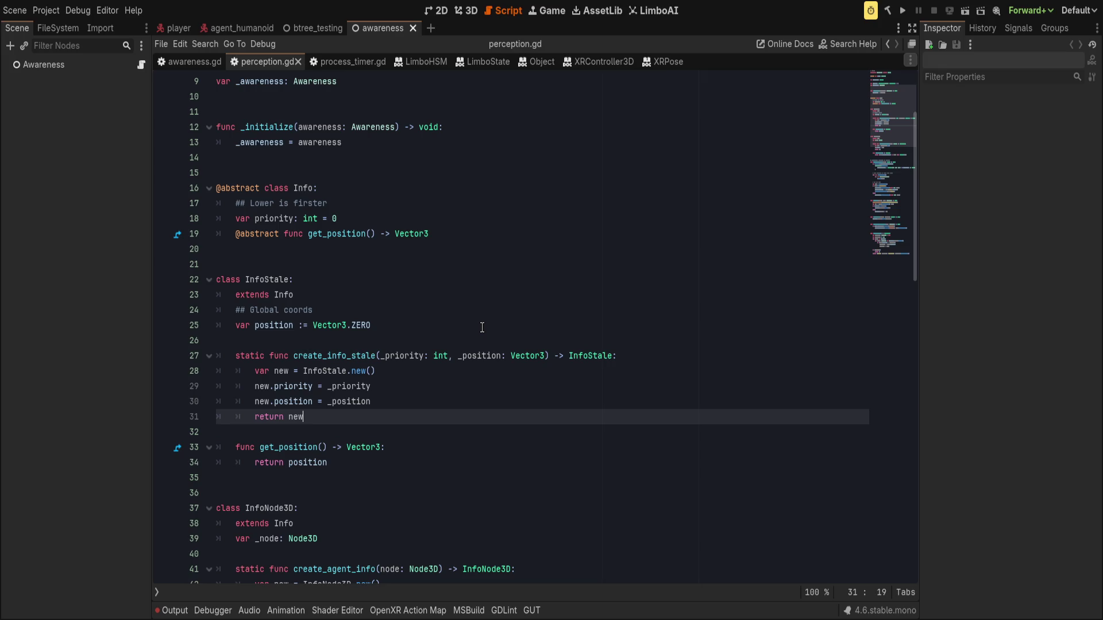
# Step: Move from the InfoNode3D class up to the Info class declaration, caret after its name
pyautogui.scroll(-4, 482, 327)
pyautogui.click(381, 391)
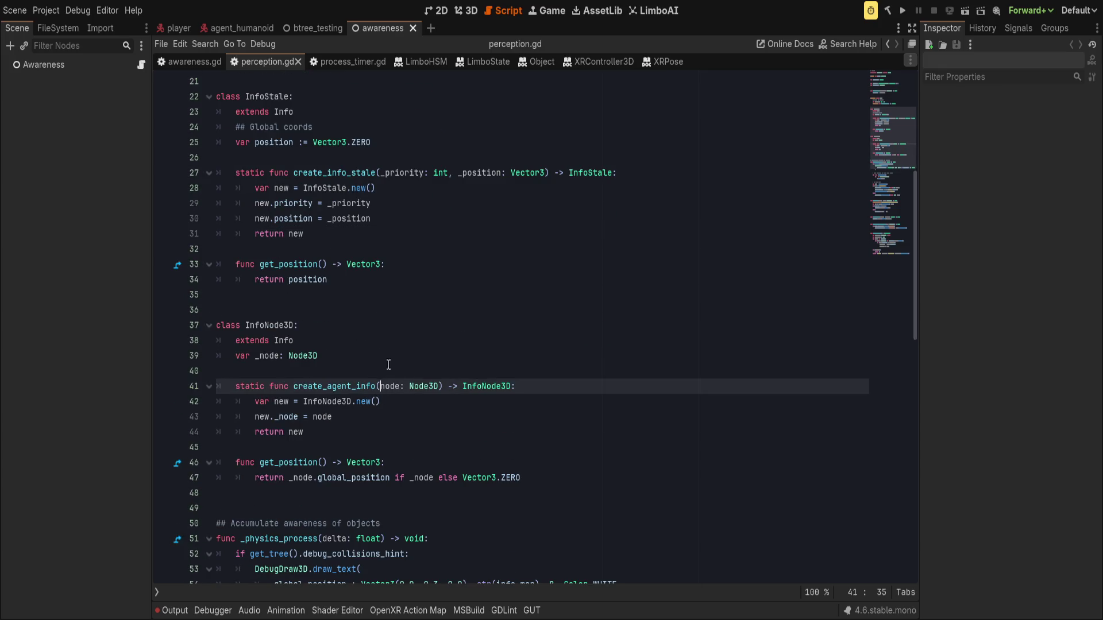
pyautogui.click(354, 328)
pyautogui.scroll(3, 381, 371)
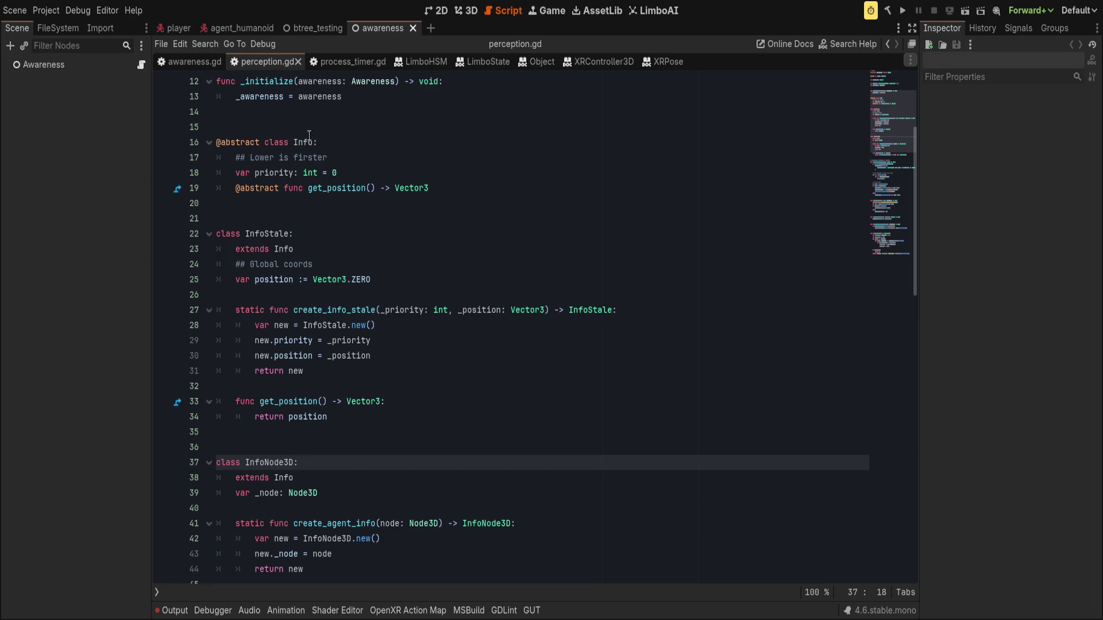
pyautogui.click(352, 146)
# Step: Make the Info class extend RefCounted and save perception.gd
pyautogui.write('R')
pyautogui.press('Return')
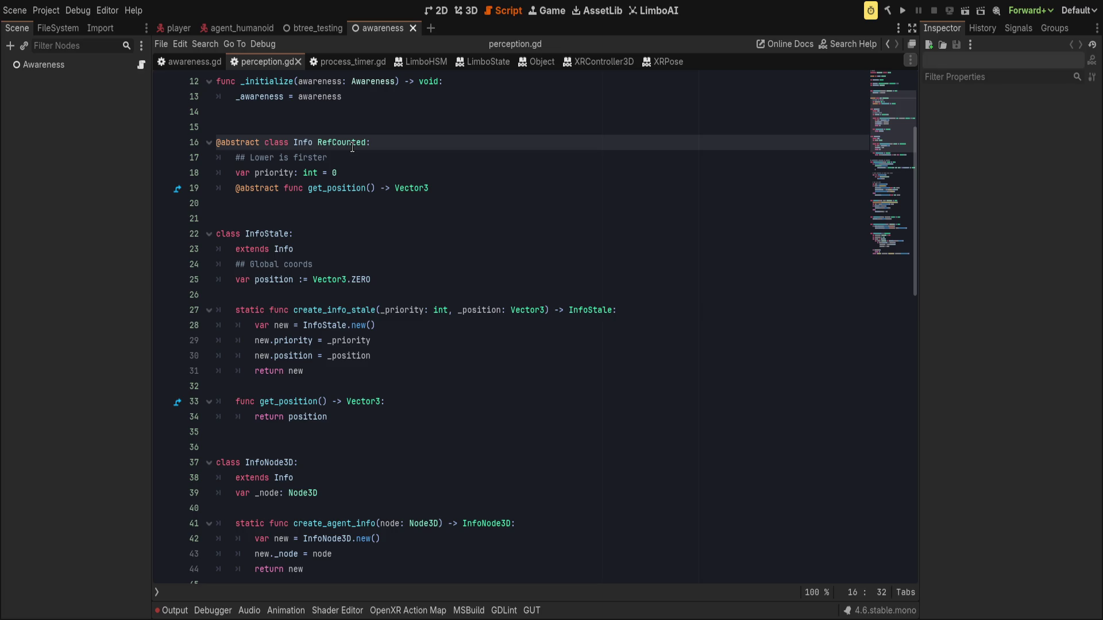
pyautogui.click(314, 144)
pyautogui.write('extends')
pyautogui.press('End')
pyautogui.hotkey('ctrl', 's')
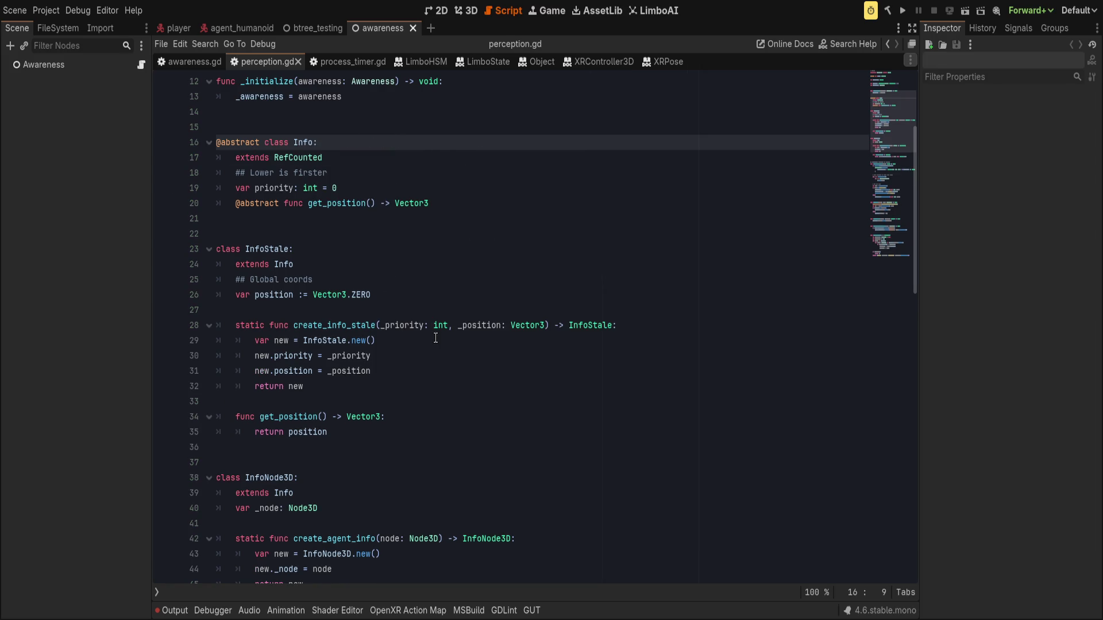
# Step: Open a new blank line below the InfoNode3D class for another class
pyautogui.scroll(-4, 437, 338)
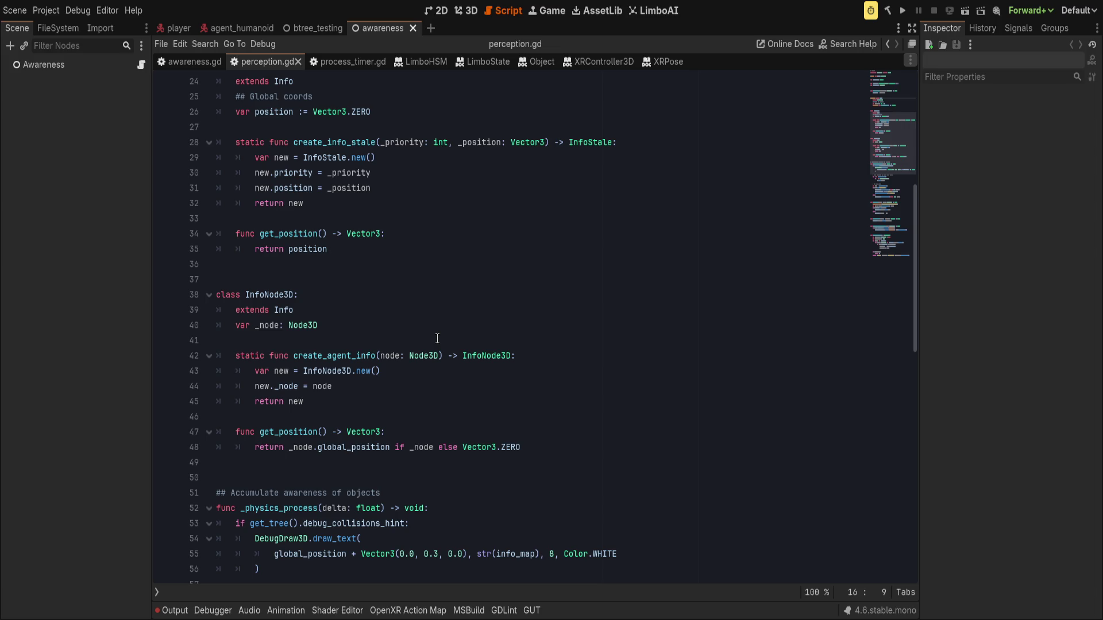
pyautogui.scroll(-3, 437, 338)
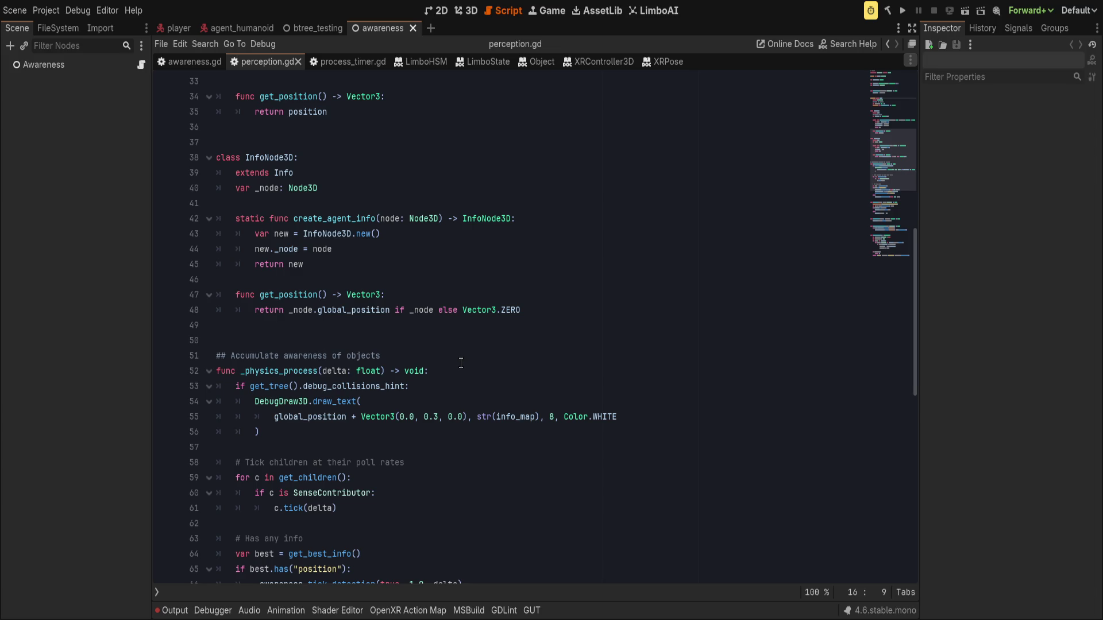
pyautogui.click(455, 382)
pyautogui.scroll(3, 458, 381)
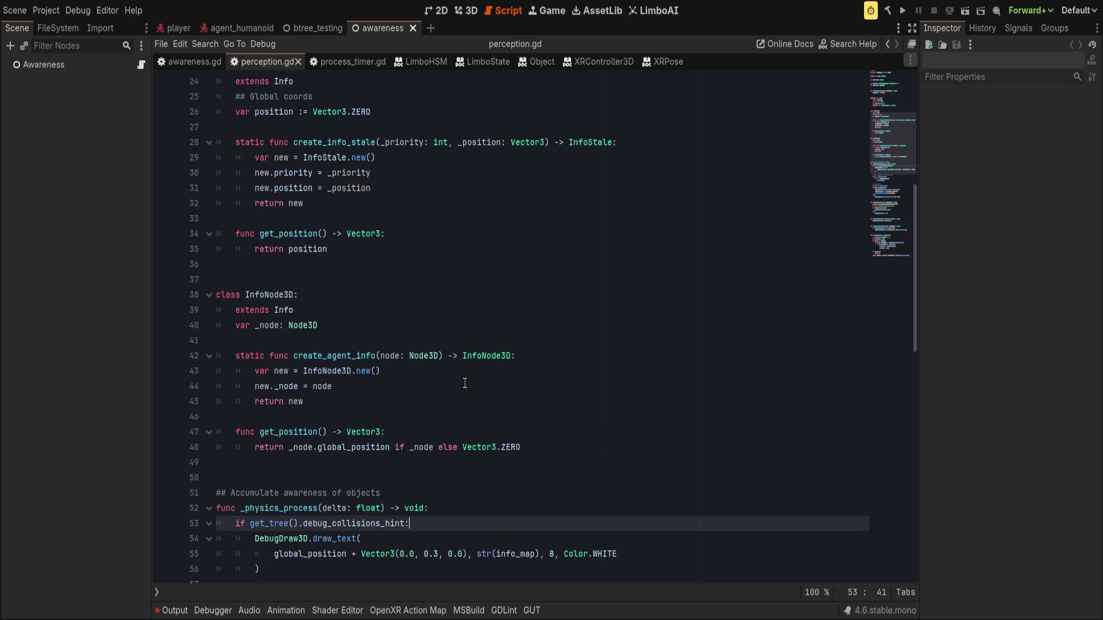
pyautogui.scroll(1, 557, 505)
pyautogui.click(557, 505)
pyautogui.press('Return')
# Step: Declare 'class InfoArray:' extending RefCounted below InfoNode3D
pyautogui.write('class InfoHold')
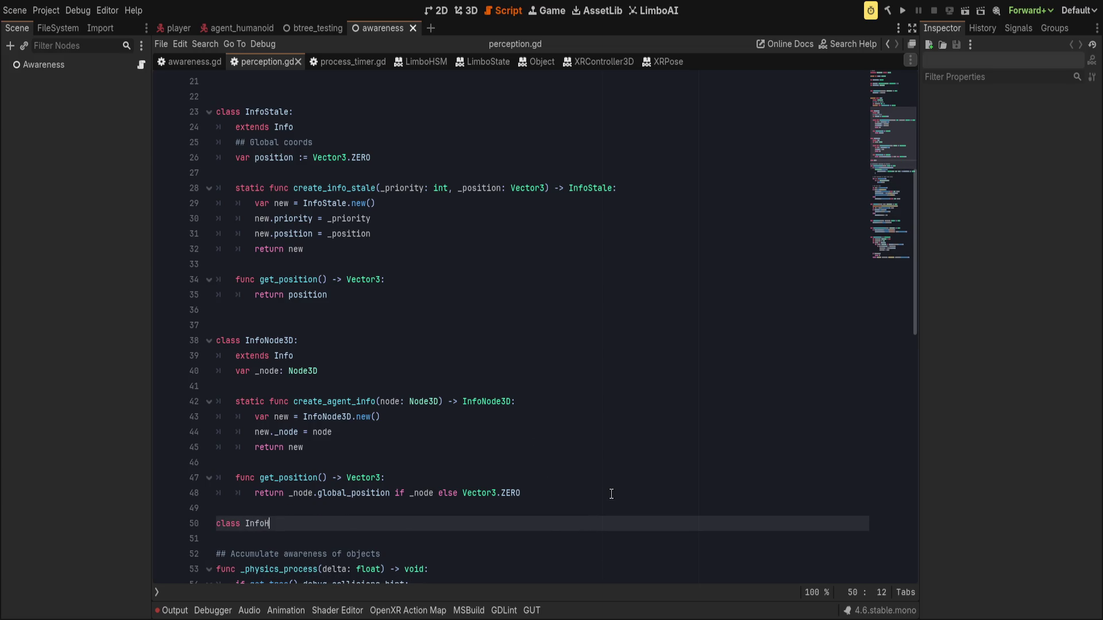
pyautogui.press('BackSpace')
pyautogui.press('BackSpace')
pyautogui.press('BackSpace')
pyautogui.write('Array:')
pyautogui.press('Return')
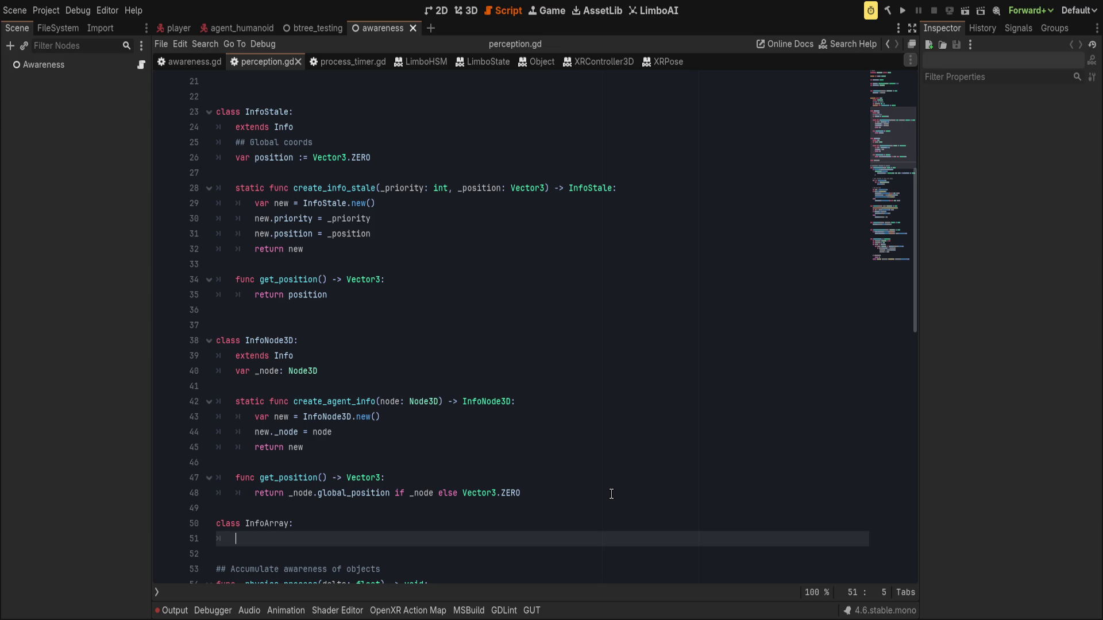
pyautogui.write('extends')
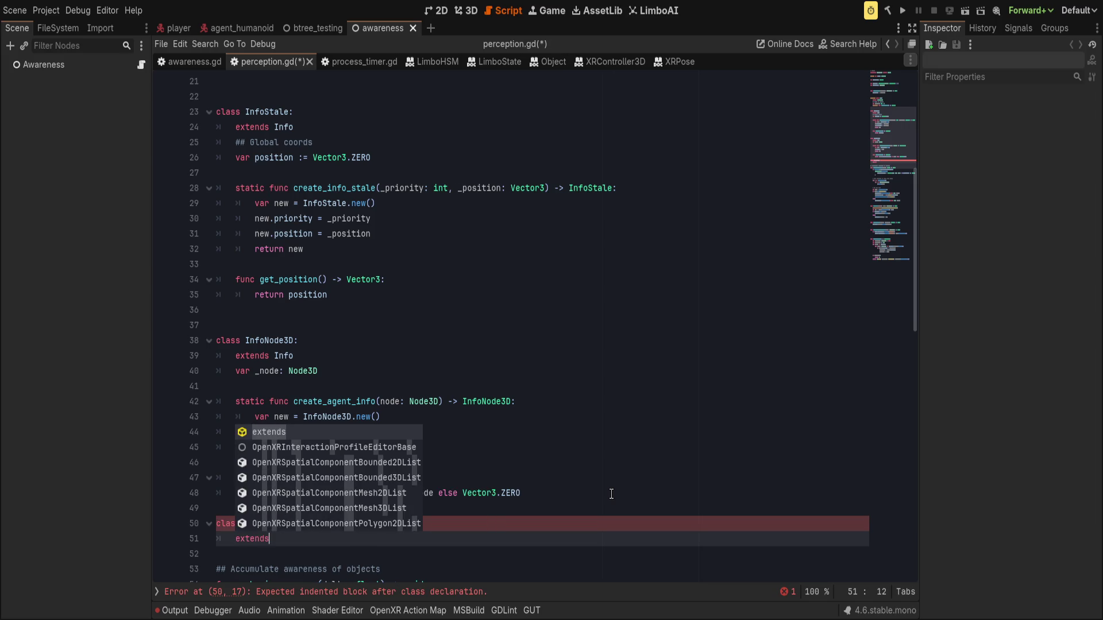
pyautogui.write(' Ref')
pyautogui.press('Return')
pyautogui.press('Return')
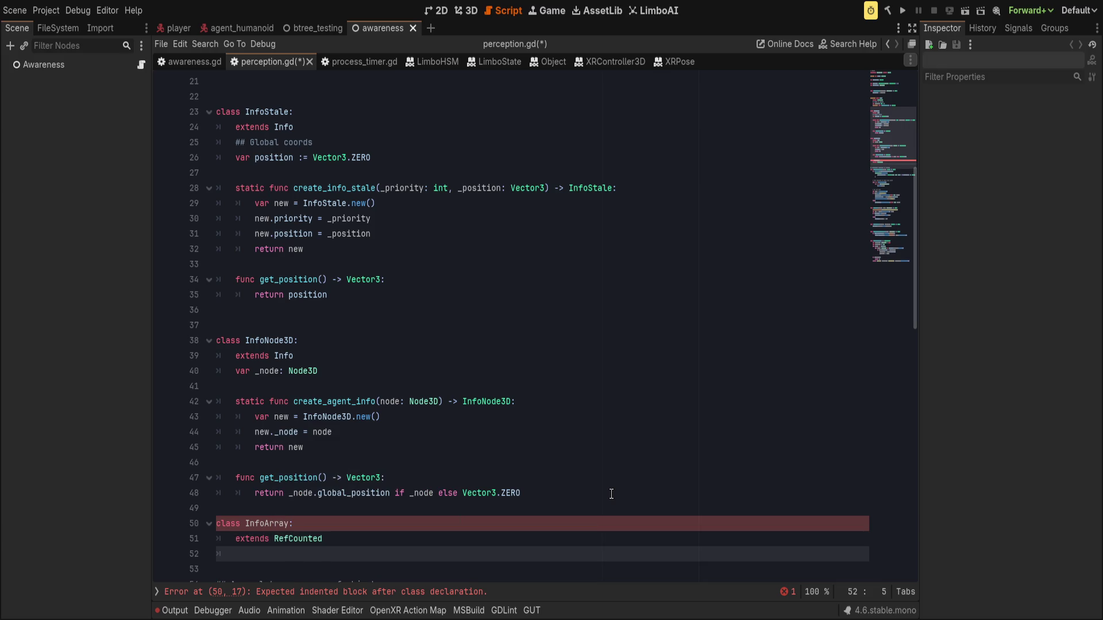
# Step: Add the field 'var _info : Array[Info]' and begin 'func get_best() -> Info'
pyautogui.write('var _')
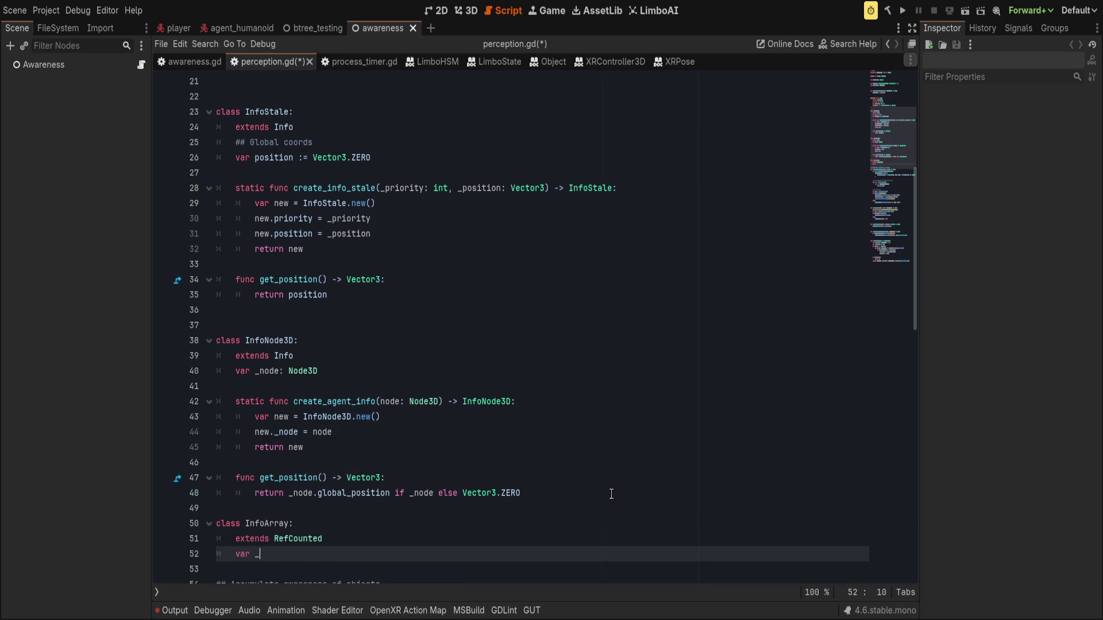
pyautogui.write('node:')
pyautogui.press('BackSpace')
pyautogui.press('BackSpace')
pyautogui.press('BackSpace')
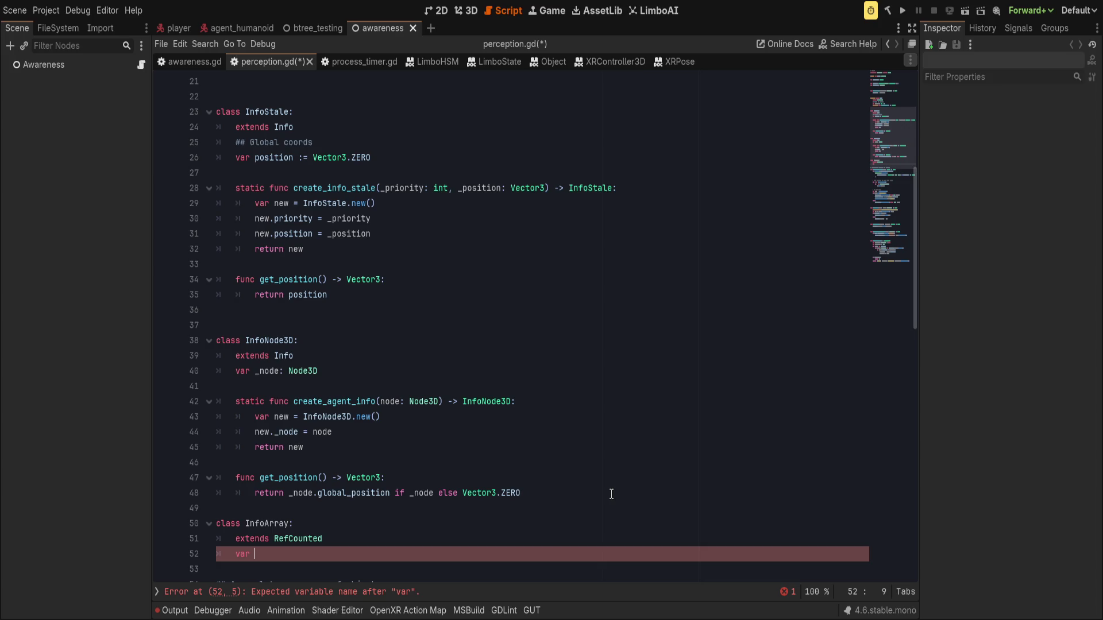
pyautogui.write('infos :')
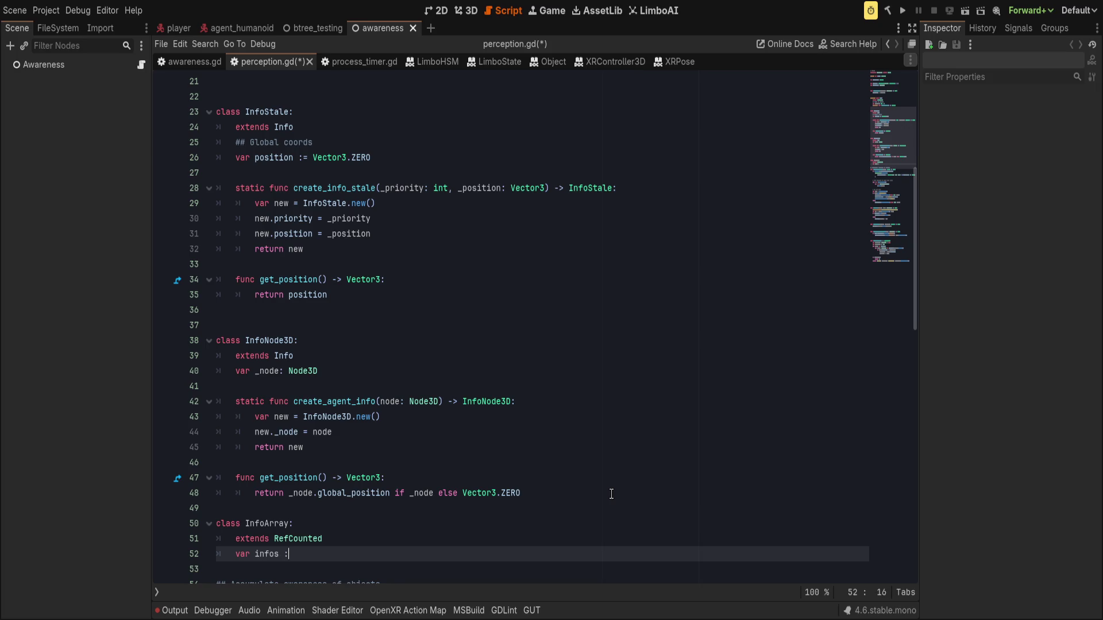
pyautogui.write(' Array[Info')
pyautogui.write(']')
pyautogui.hotkey('ctrl', 'Left')
pyautogui.hotkey('ctrl', 'BackSpace')
pyautogui.write('_info')
pyautogui.press('End')
pyautogui.press('Return')
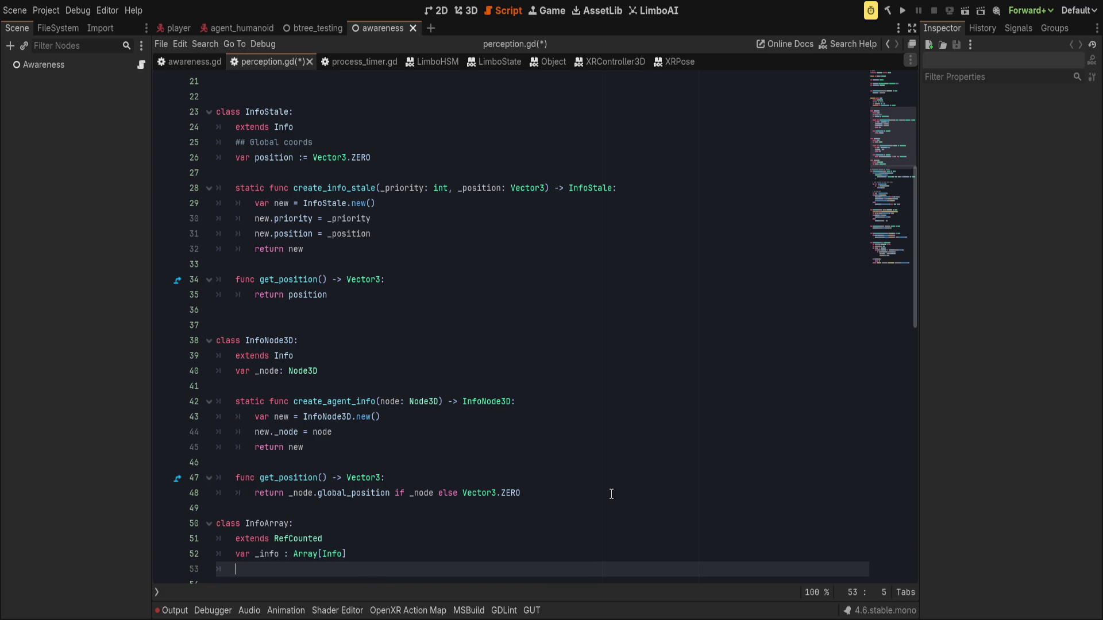
pyautogui.press('Return')
pyautogui.write('func get_best() -> Info')
pyautogui.scroll(1, 611, 494)
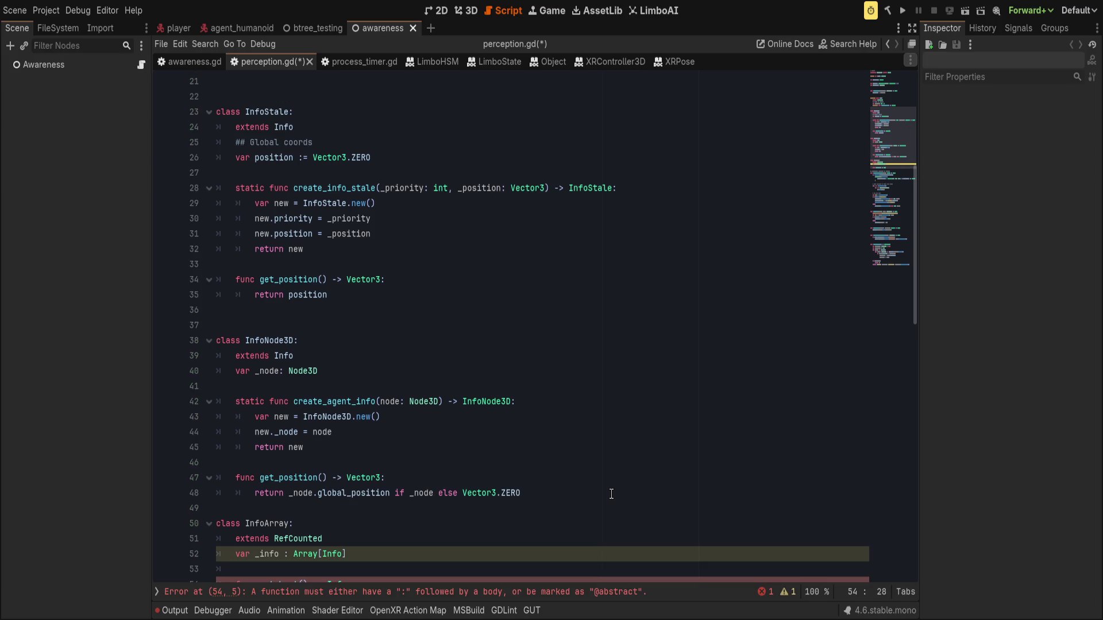
# Step: Finish the 'get_best() -> Info:' header, discarding a trial _position suffix and return line
pyautogui.scroll(-3, 610, 494)
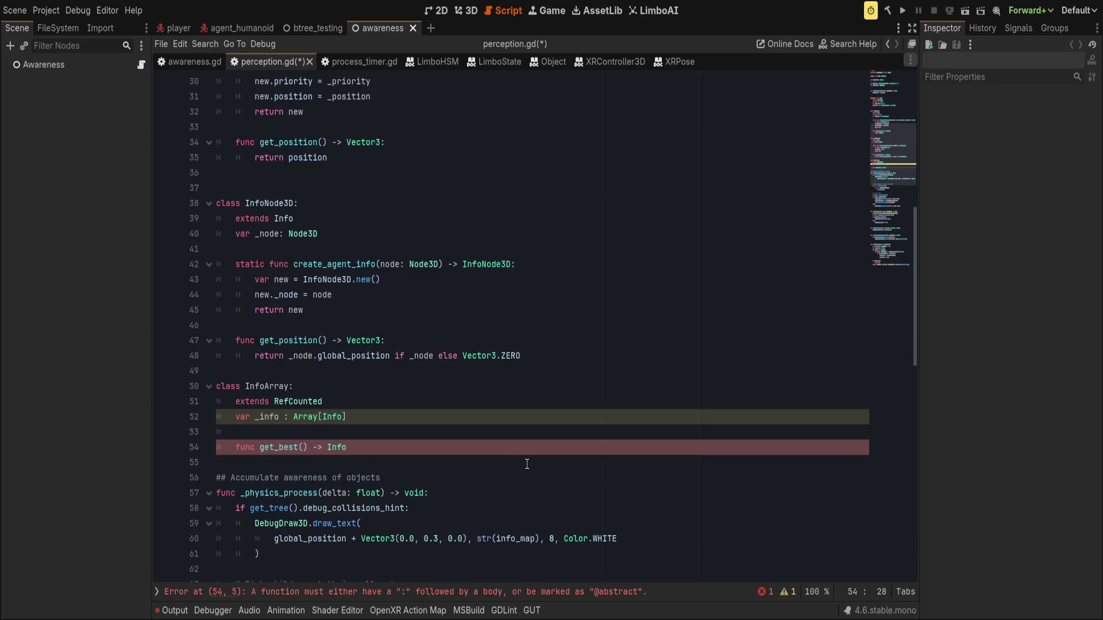
pyautogui.click(299, 449)
pyautogui.write('_position() -> Info')
pyautogui.write(':')
pyautogui.press('Return')
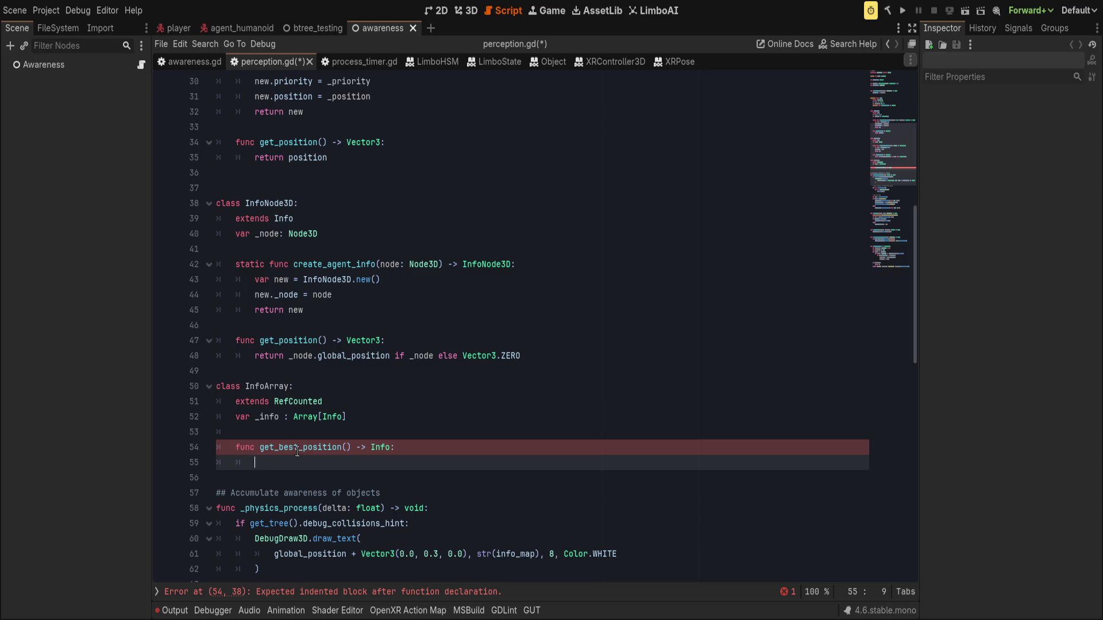
pyautogui.moveTo(298, 449); pyautogui.dragTo(342, 449)
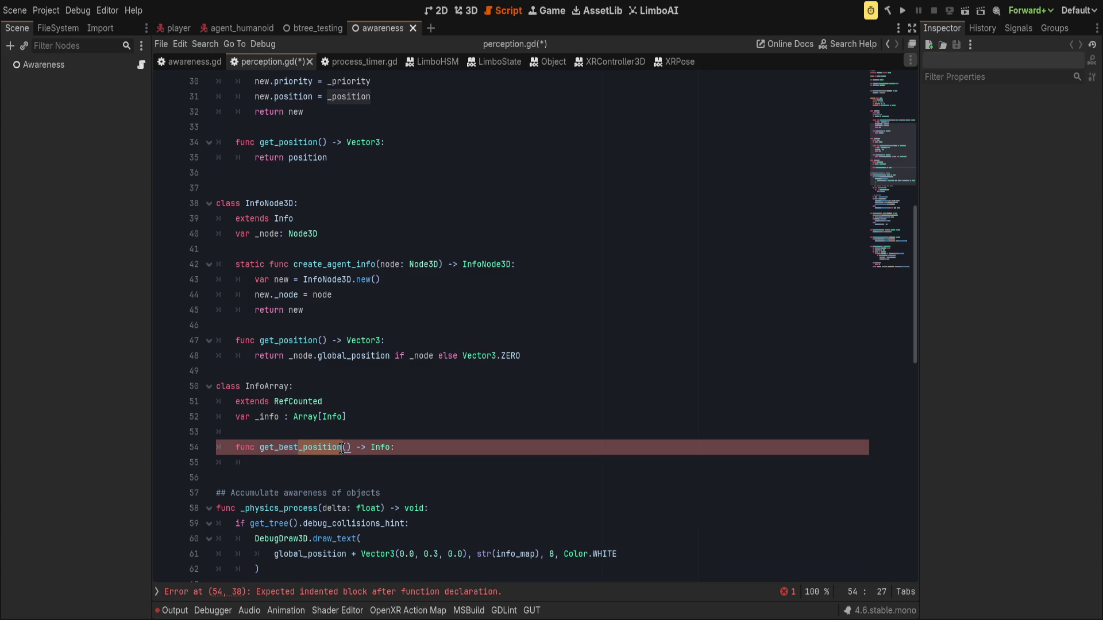
pyautogui.press('BackSpace')
pyautogui.click(335, 447)
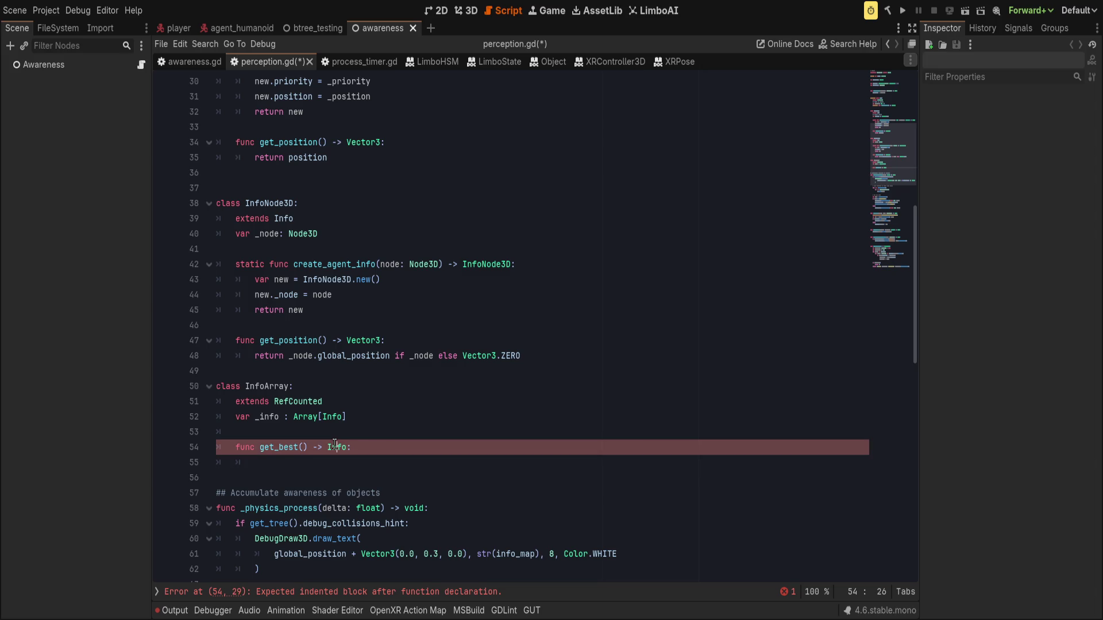
pyautogui.click(382, 458)
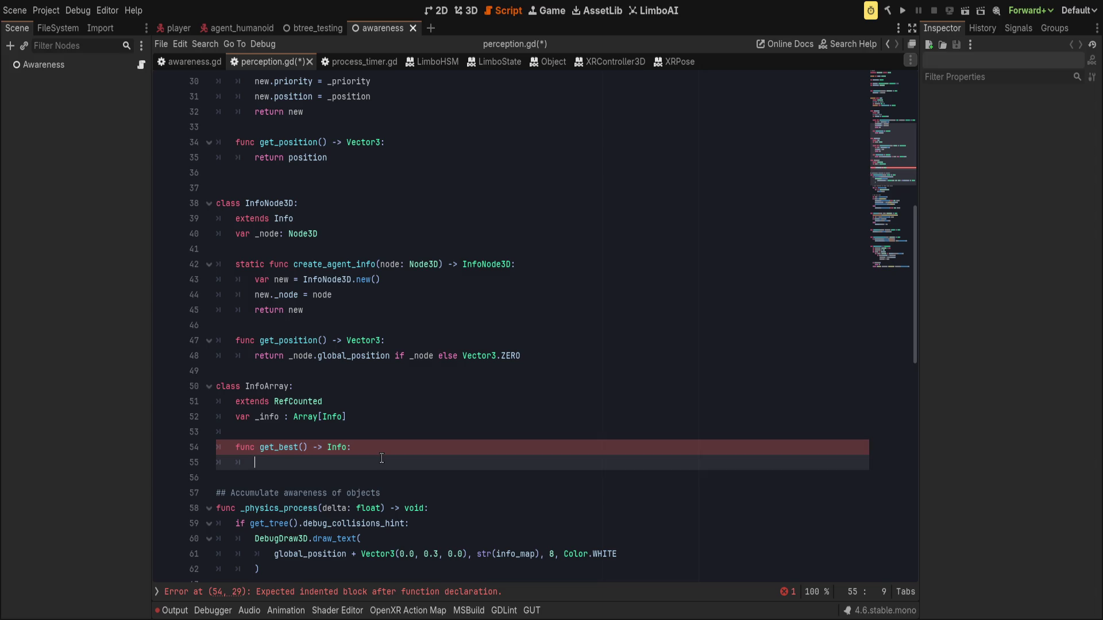
pyautogui.write('return ')
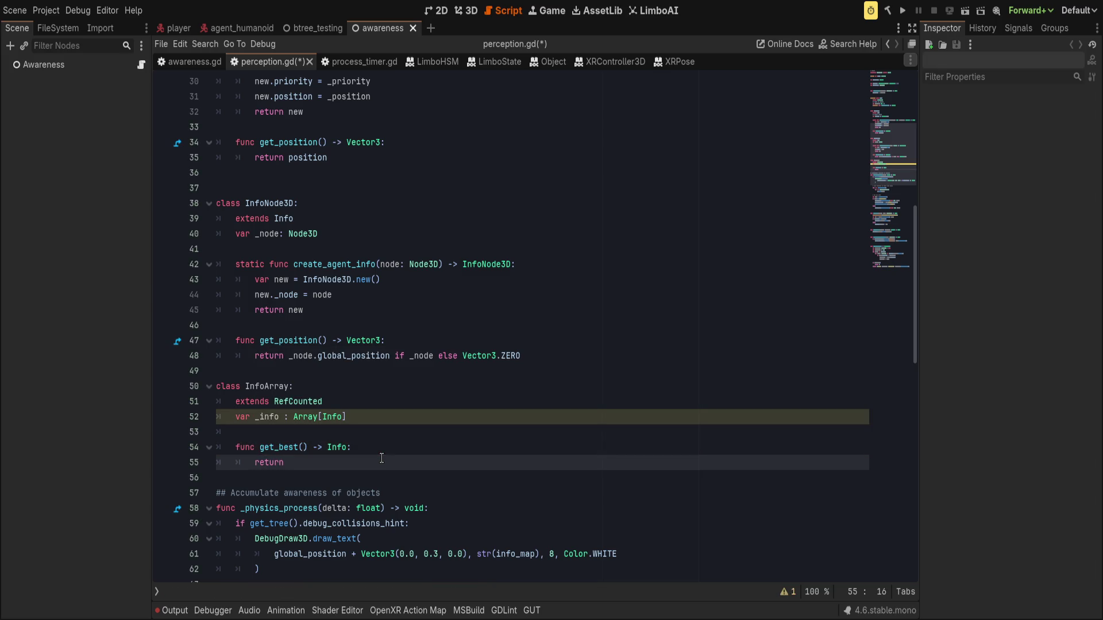
pyautogui.write('_info')
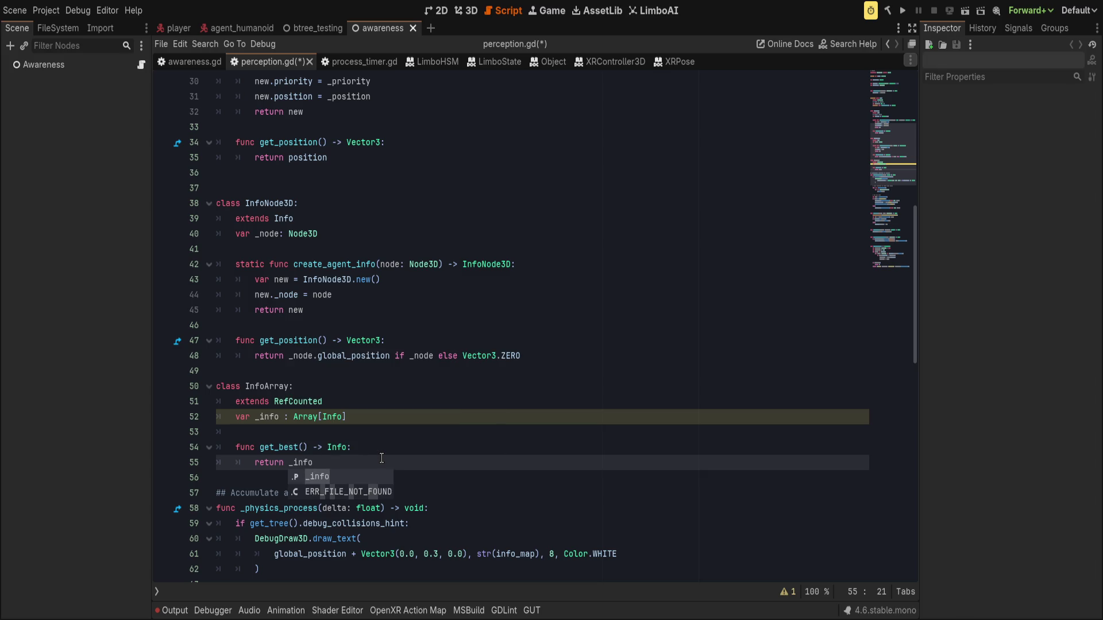
pyautogui.hotkey('ctrl', 'BackSpace')
pyautogui.hotkey('ctrl', 'BackSpace')
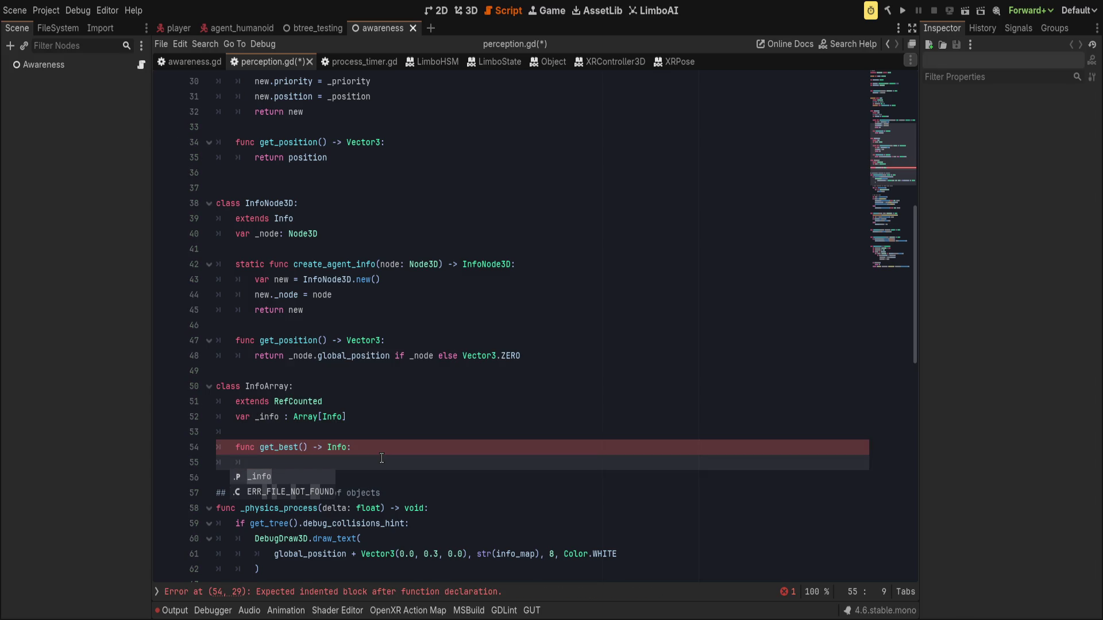
pyautogui.scroll(-2, 292, 467)
# Step: Add a '_sort_info(a, b) -> bool' helper returning 'a.priority < b.priority'
pyautogui.press('Return')
pyautogui.press('BackSpace')
pyautogui.press('Return')
pyautogui.write('func _')
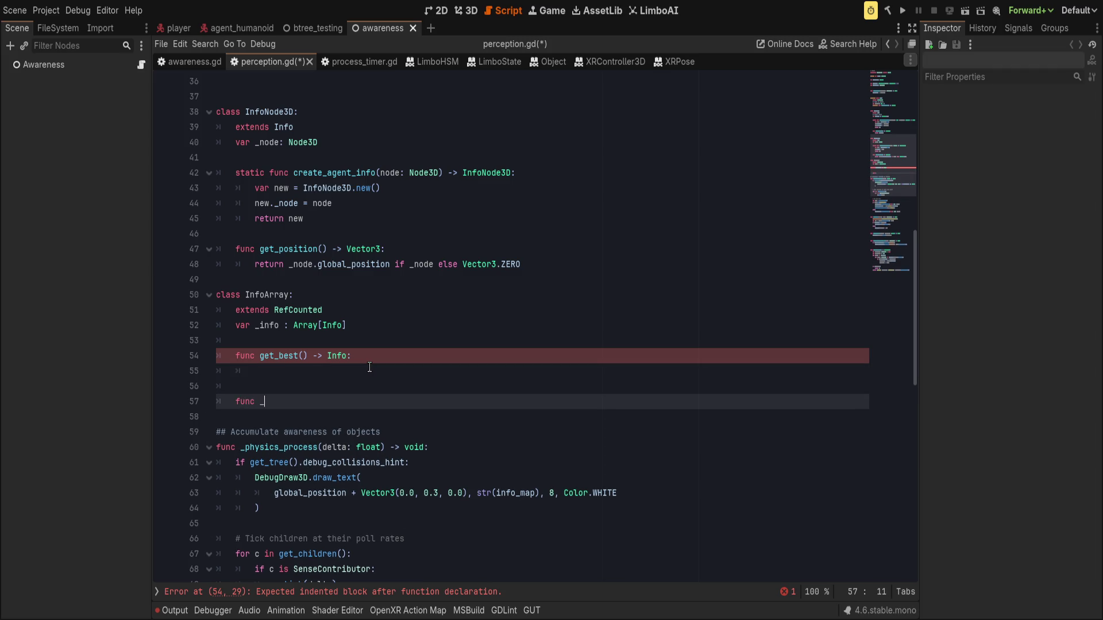
pyautogui.write('sort_info()')
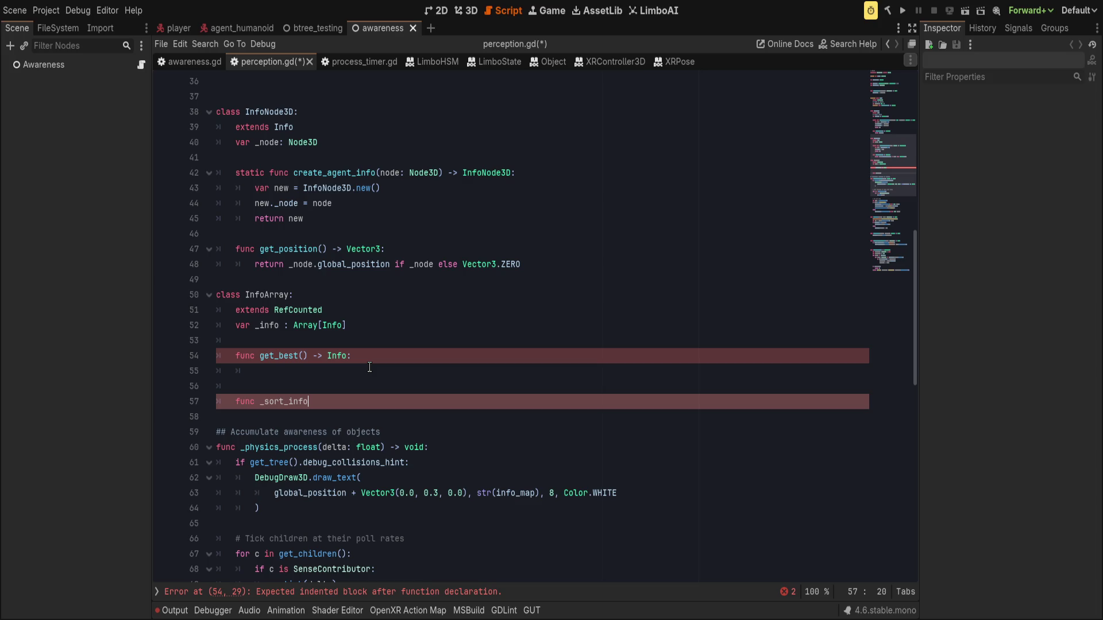
pyautogui.press('BackSpace')
pyautogui.write('a, ')
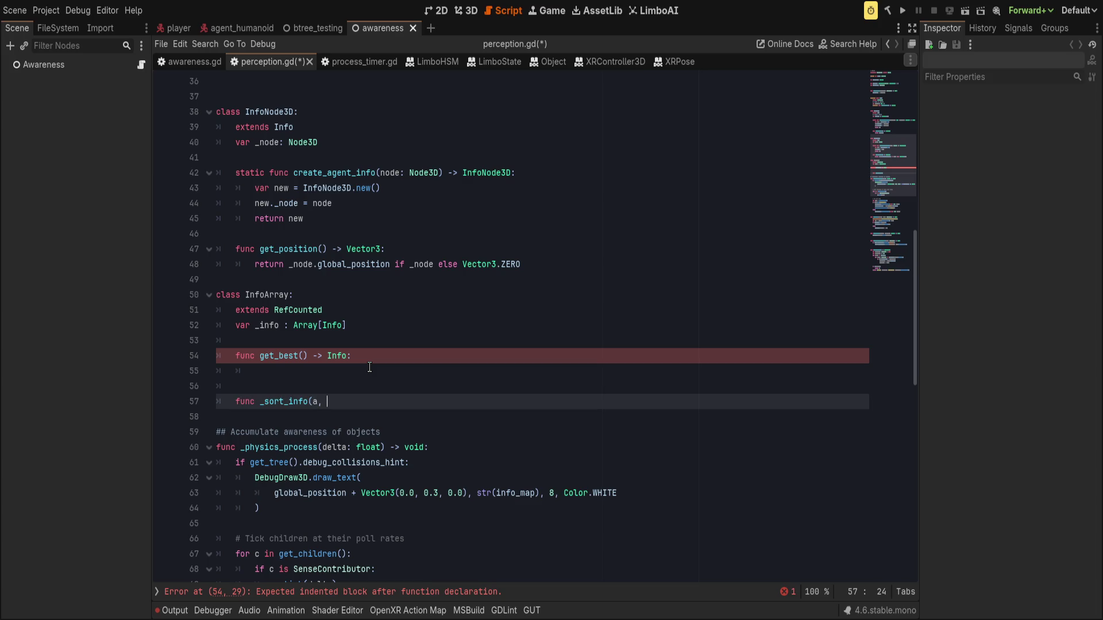
pyautogui.write('b) -> bool:')
pyautogui.press('Return')
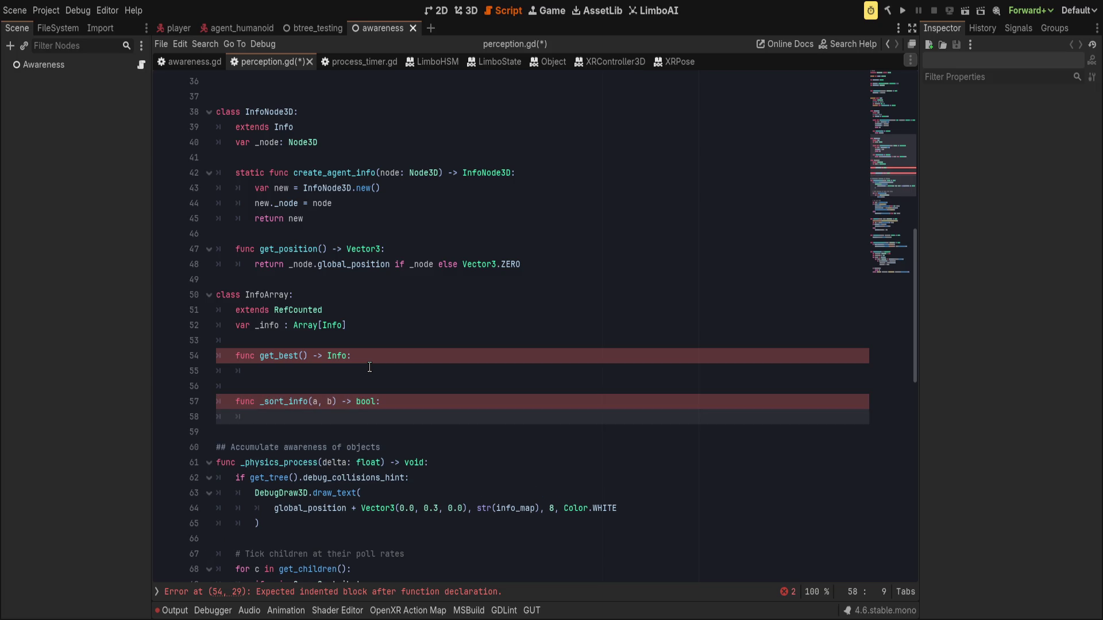
pyautogui.write('a < b')
pyautogui.press('Home')
pyautogui.write('return a.priority')
pyautogui.press('End')
pyautogui.write('.priority')
pyautogui.press('Up')
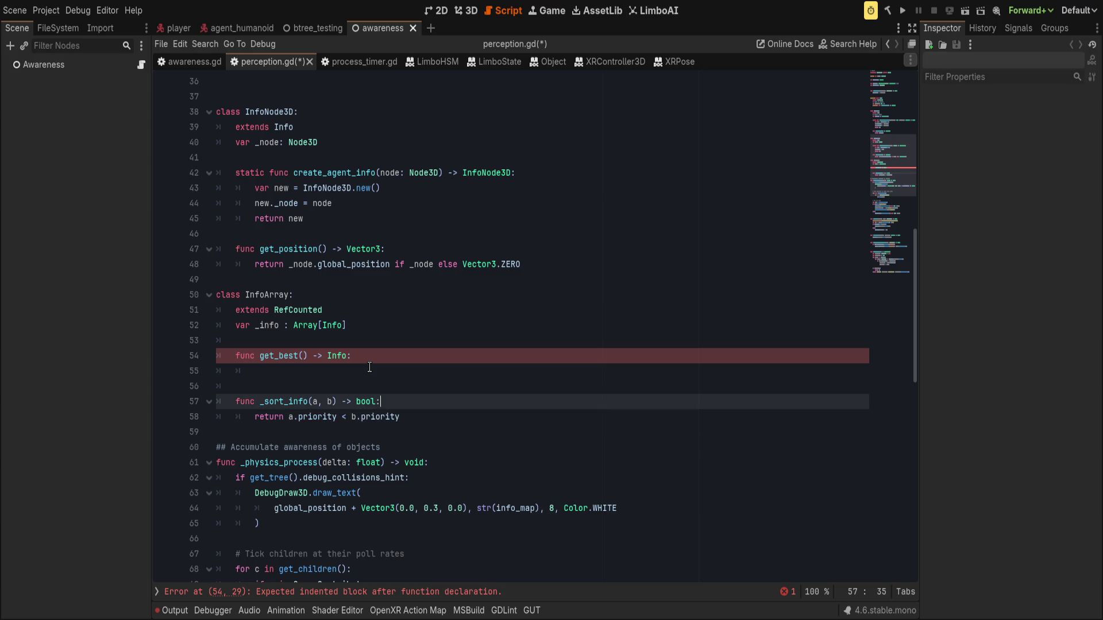
# Step: In get_best(), call '_info.sort_custom(_sort_info)', dropping a trial insert call
pyautogui.press('Up')
pyautogui.press('Up')
pyautogui.write('_info')
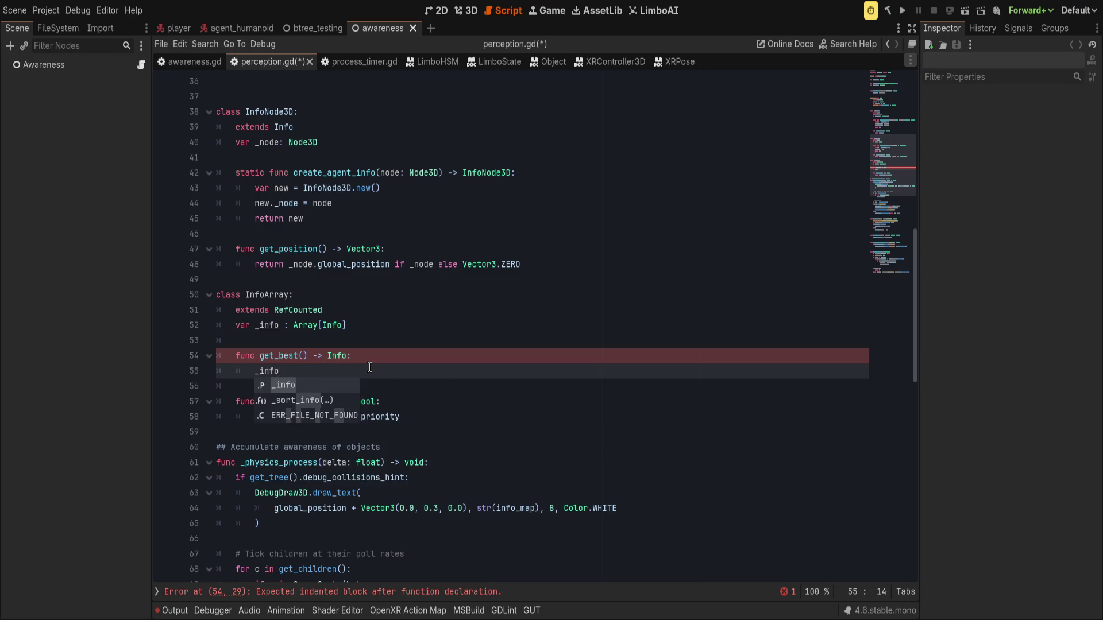
pyautogui.write('.sort_')
pyautogui.press('Return')
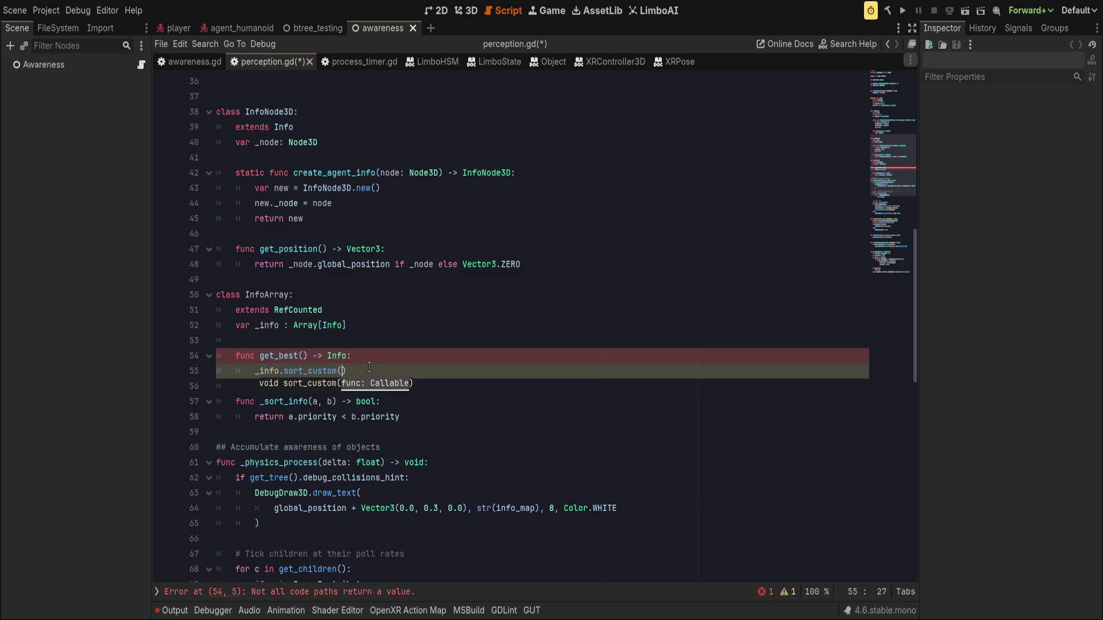
pyautogui.write('_sort')
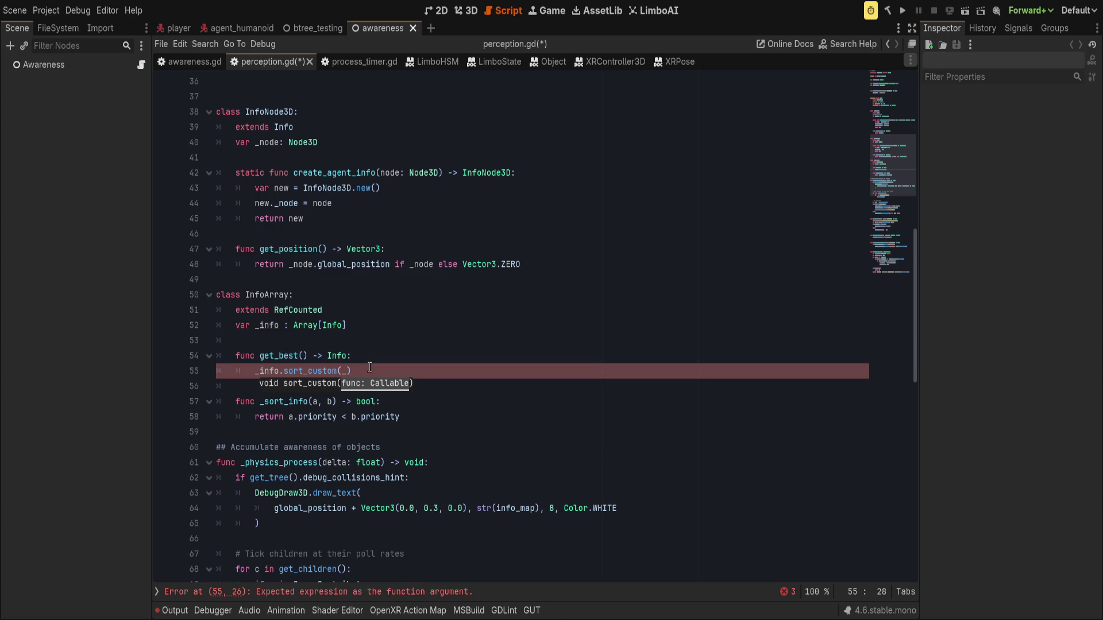
pyautogui.write('_i')
pyautogui.press('Return')
pyautogui.hotkey('ctrl', 'shift', 'Return')
pyautogui.write('_info')
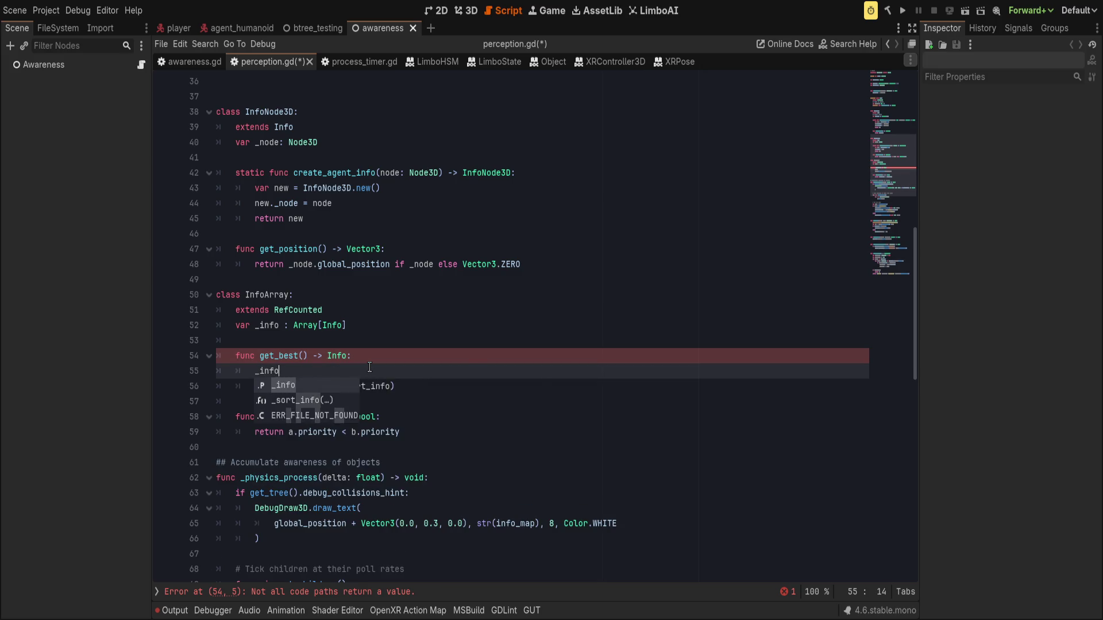
pyautogui.write('.insert')
pyautogui.press('Return')
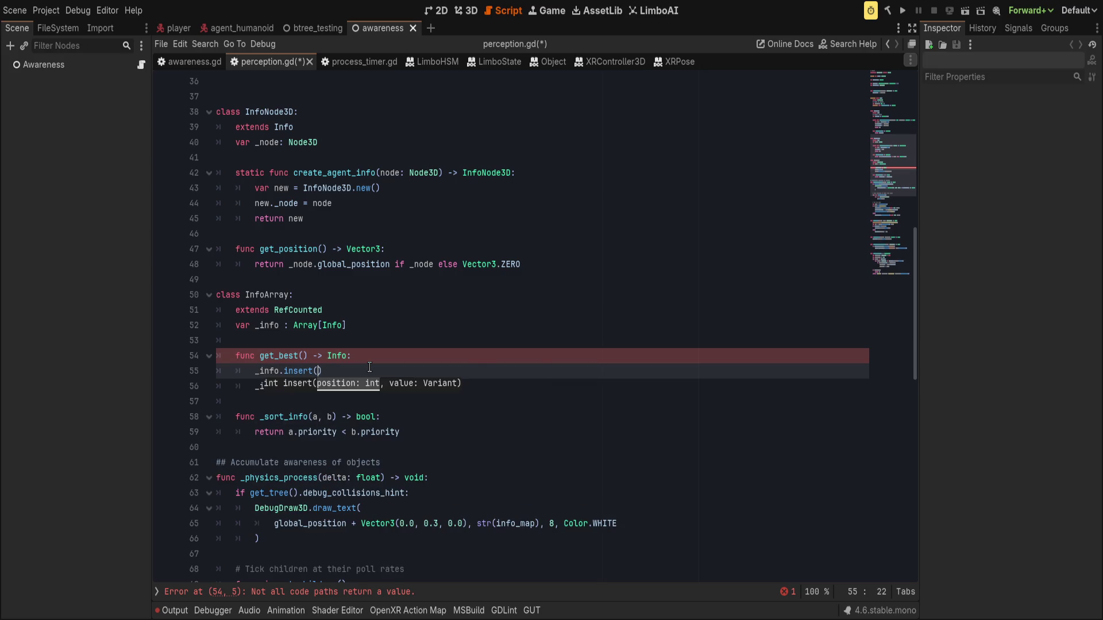
pyautogui.write(',')
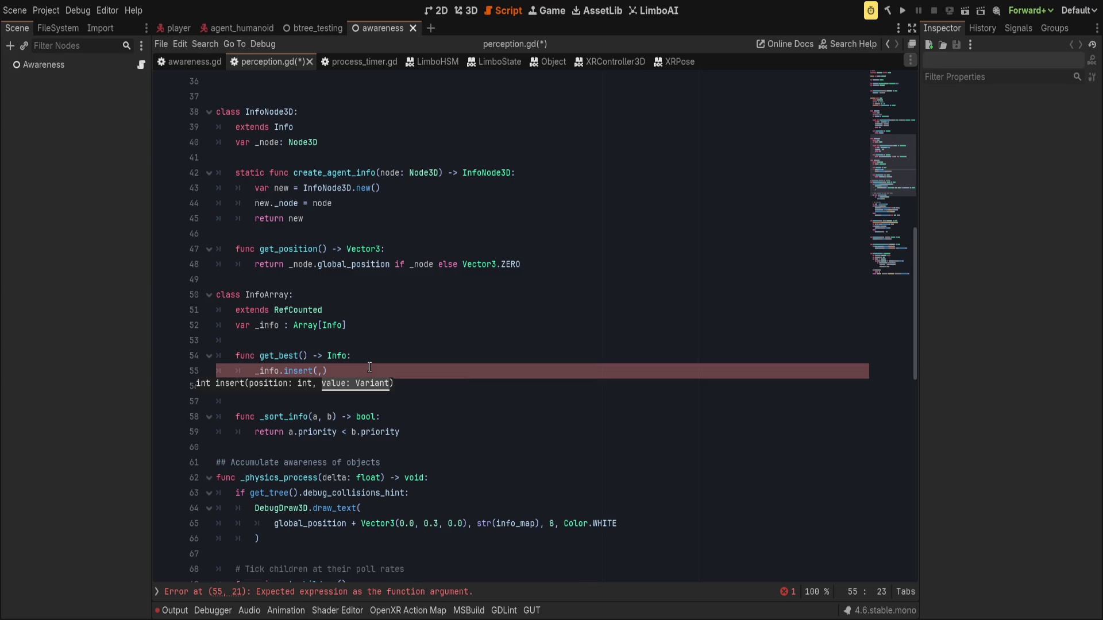
pyautogui.press('BackSpace')
pyautogui.press('Up')
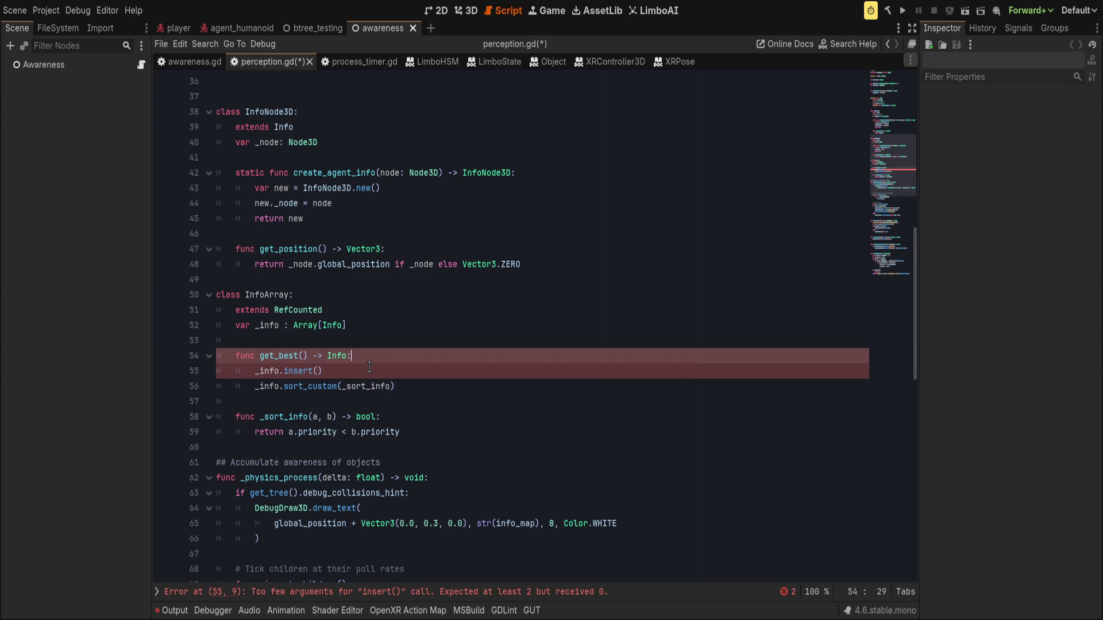
pyautogui.press('Down')
pyautogui.hotkey('ctrl', 'shift', 'k')
pyautogui.press('End')
pyautogui.press('Return')
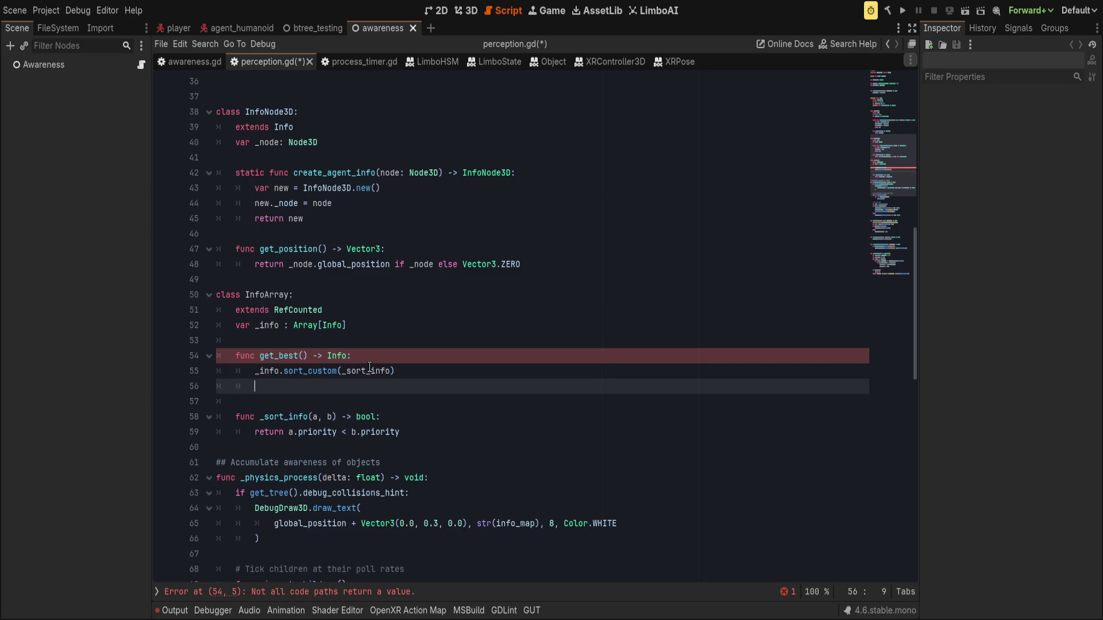
# Step: Read the first entry with '_info.front()' after sorting
pyautogui.write('_info.')
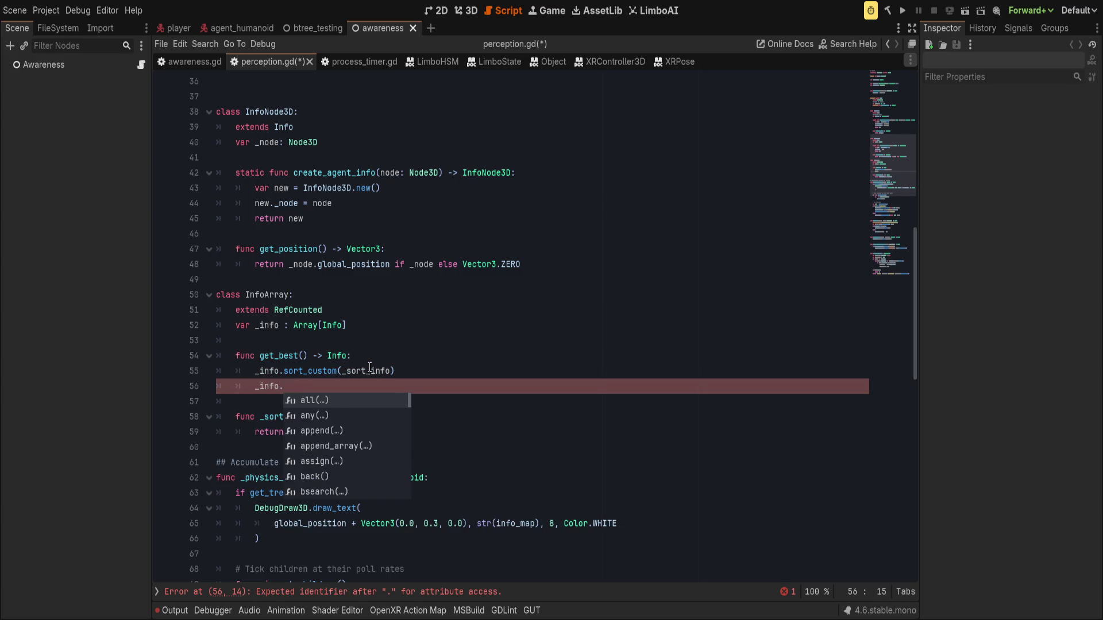
pyautogui.write('front')
pyautogui.press('Return')
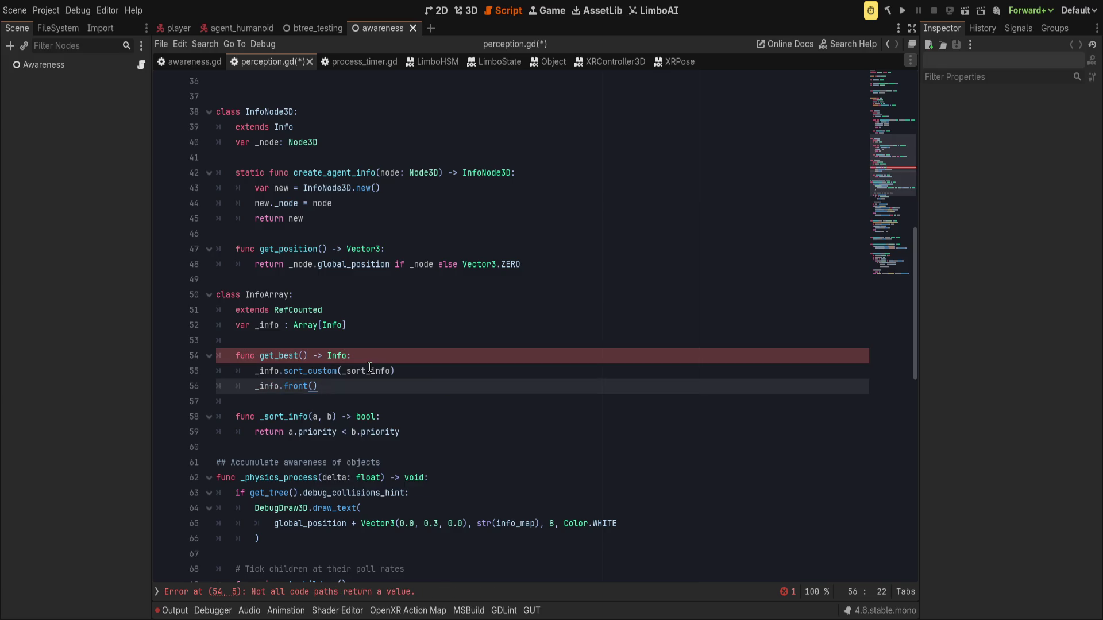
pyautogui.press('Return')
pyautogui.write('return')
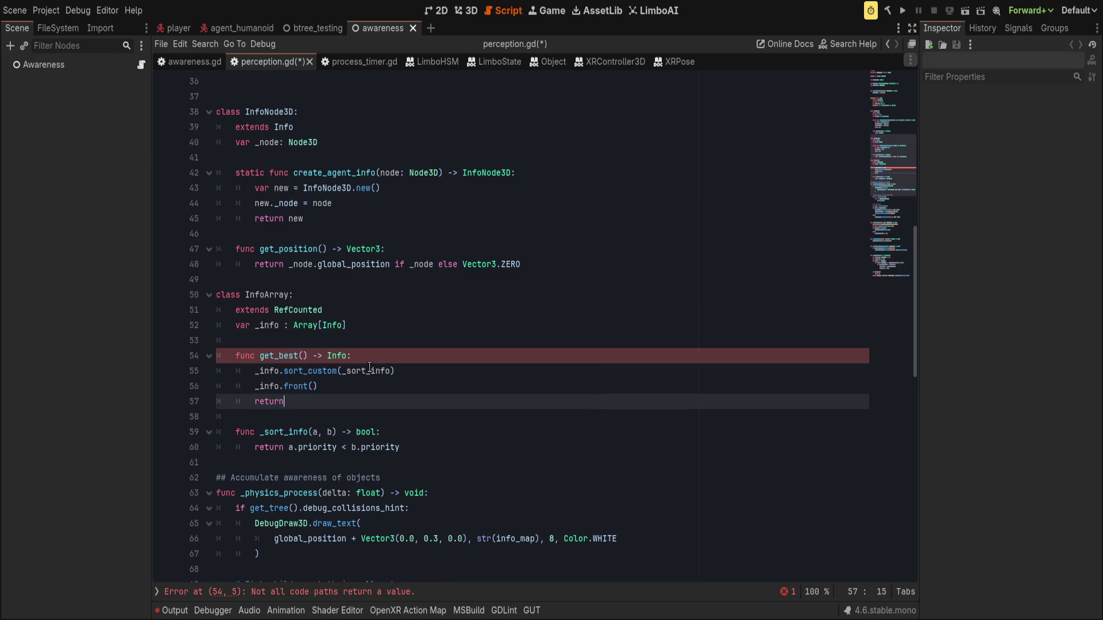
pyautogui.press('BackSpace')
pyautogui.press('BackSpace')
pyautogui.press('BackSpace')
# Step: Open get_best() with 'if _info.is_empty(): return null'
pyautogui.press('Up')
pyautogui.press('Up')
pyautogui.press('Up')
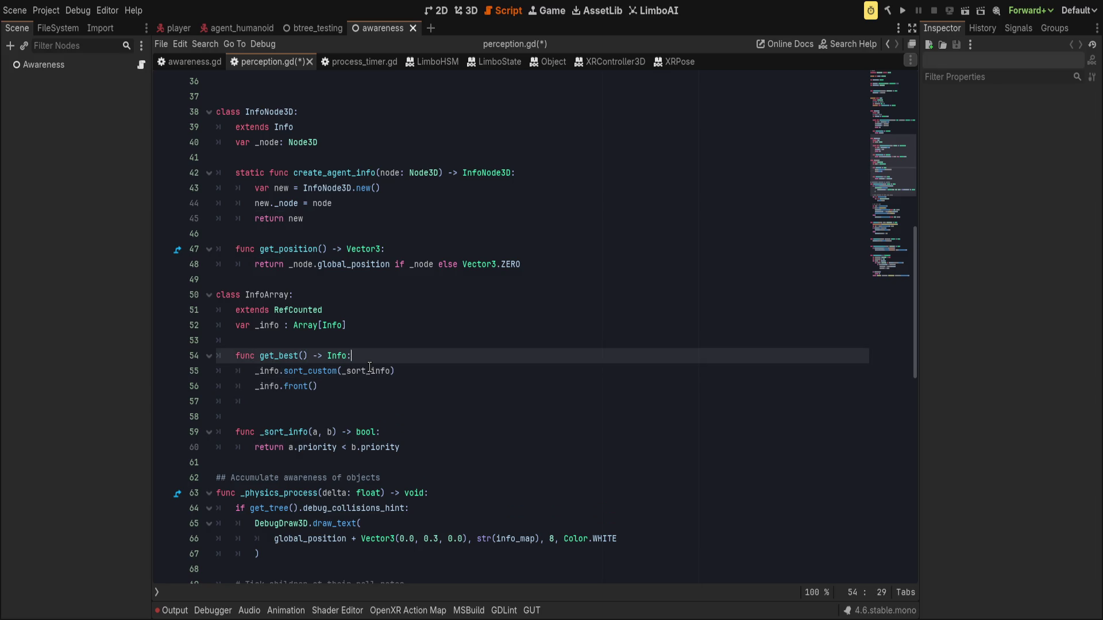
pyautogui.press('End')
pyautogui.press('Return')
pyautogui.write('if _inf')
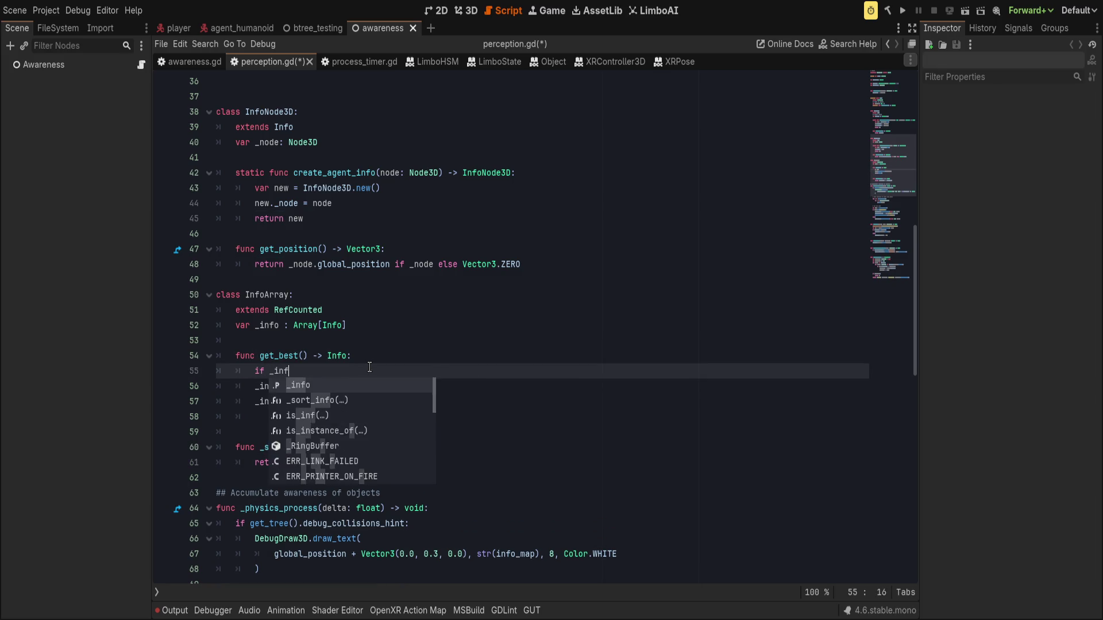
pyautogui.write('o.is_e')
pyautogui.press('Return')
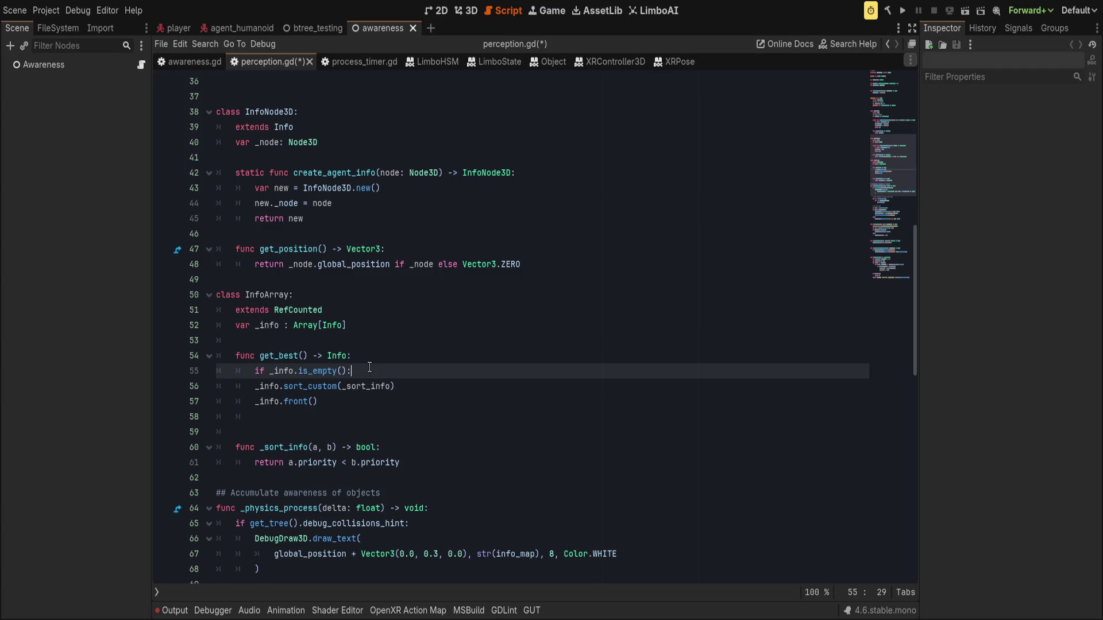
pyautogui.press('Return')
pyautogui.write('return null')
# Step: Start a return line after front() and open a blank line above get_best()
pyautogui.press('Down')
pyautogui.press('Down')
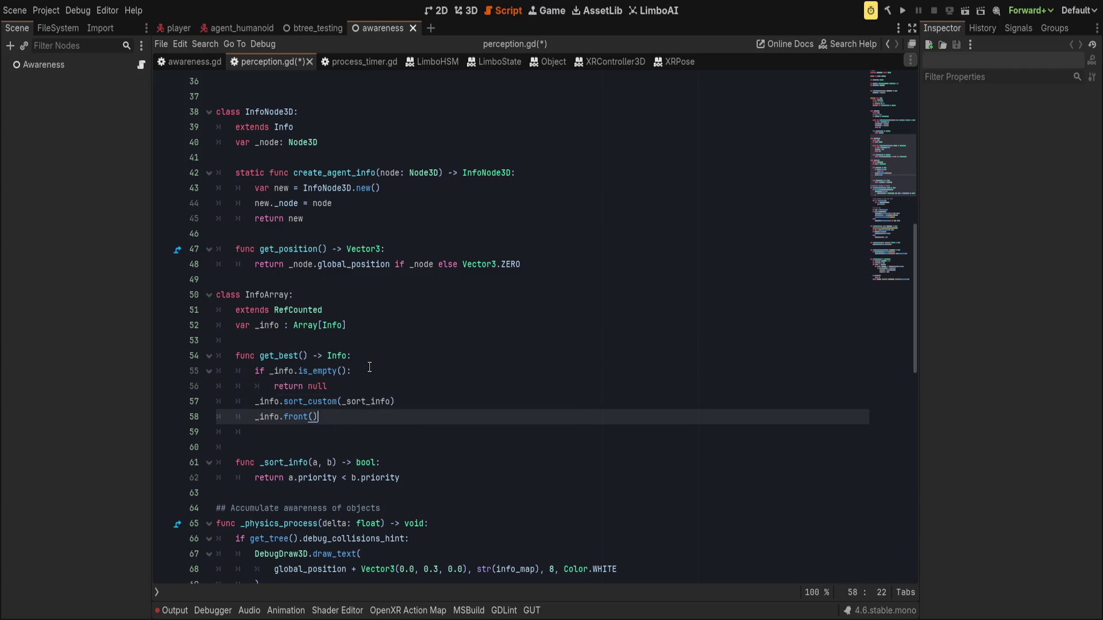
pyautogui.press('Down')
pyautogui.write('return')
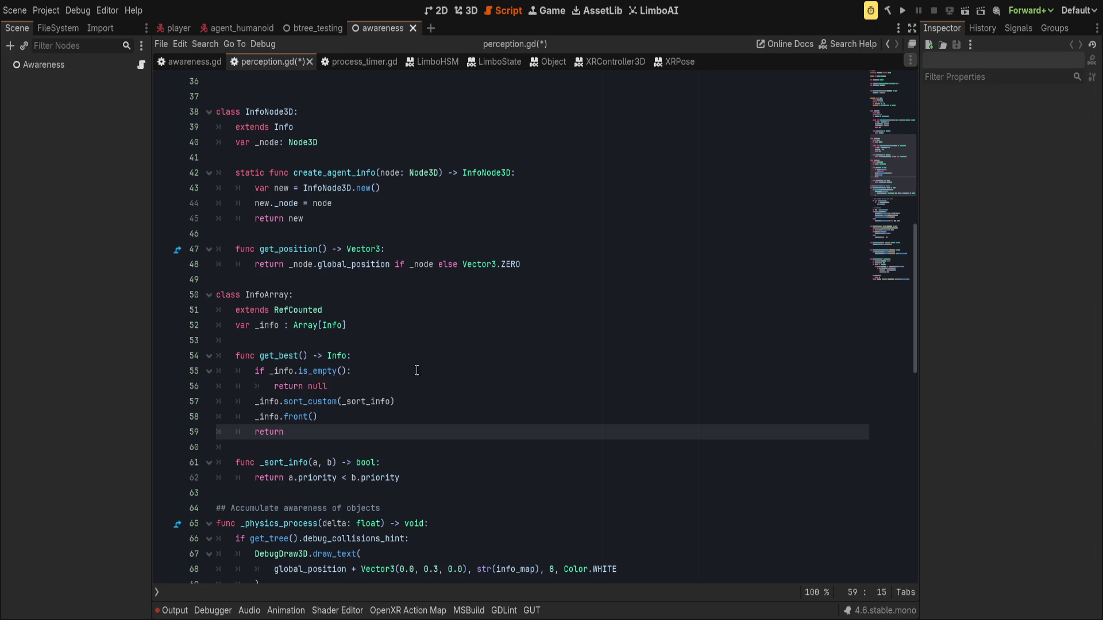
pyautogui.click(400, 332)
pyautogui.press('Down')
pyautogui.press('Return')
# Step: Add the doc comment '## Return best or null' above get_best(), rewording 'best' to 'lowest priority'
pyautogui.write('## R')
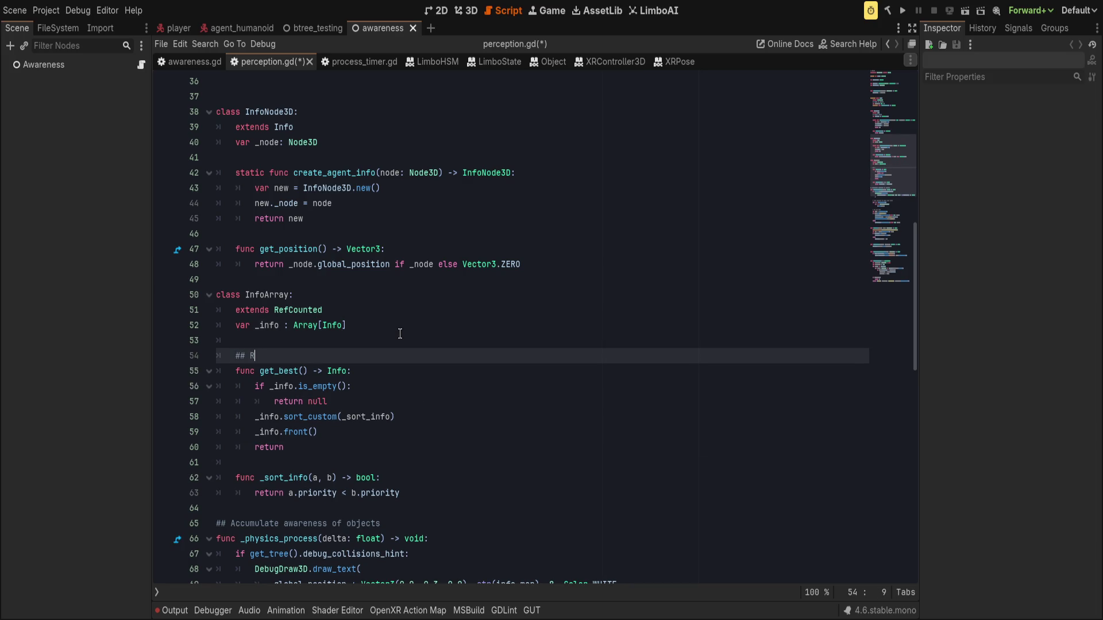
pyautogui.write('eturn best or null')
pyautogui.click(339, 452)
pyautogui.click(290, 368)
pyautogui.click(298, 356)
pyautogui.doubleClick(298, 355)
pyautogui.write('highest')
pyautogui.doubleClick(298, 356)
pyautogui.write('low')
pyautogui.write('est priority')
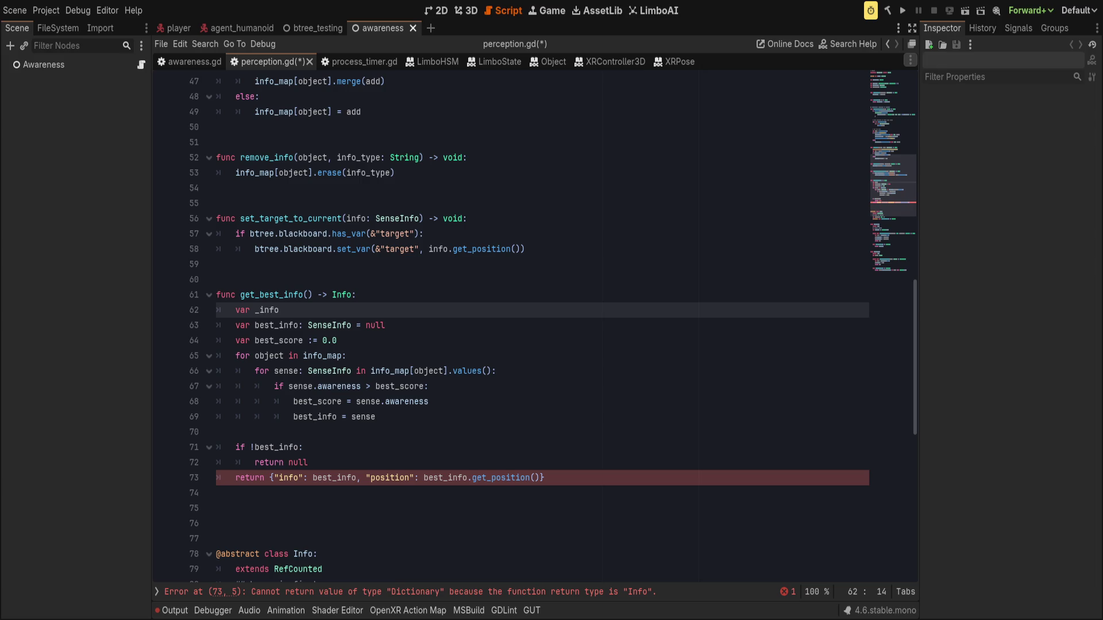
# Step: Check get_best_info's best_info lines and make blank room above it for design notes
pyautogui.click(371, 464)
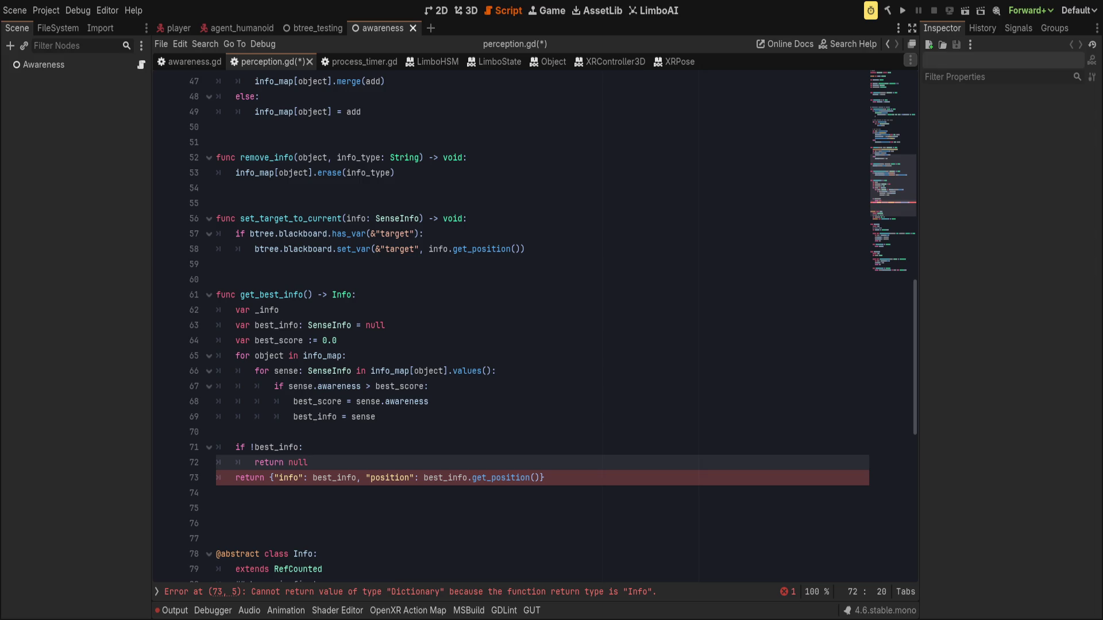
pyautogui.click(414, 417)
pyautogui.click(407, 450)
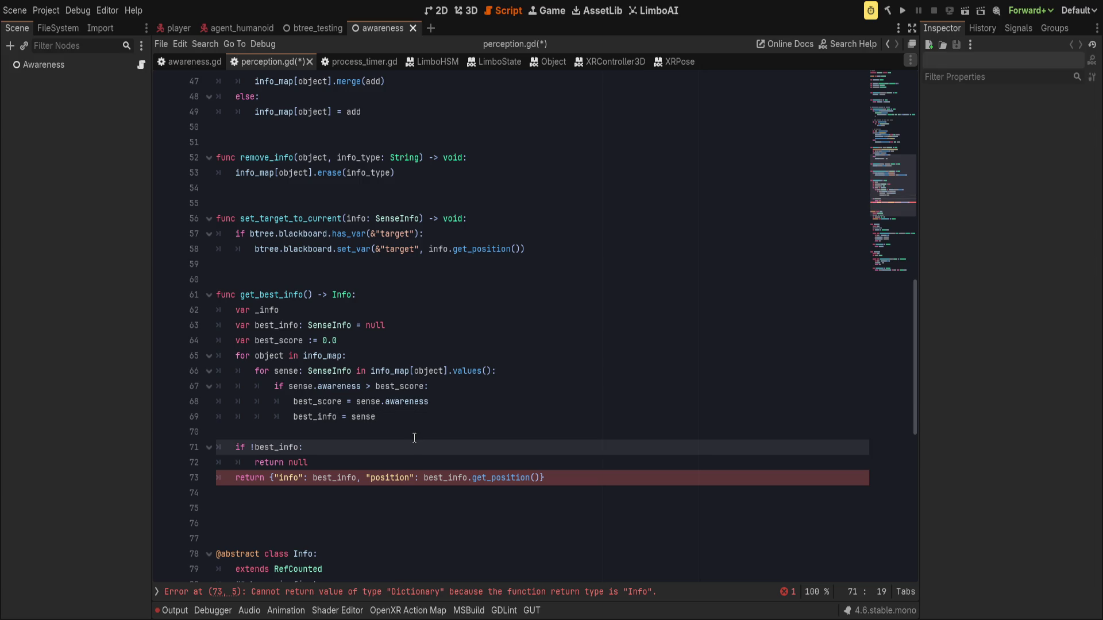
pyautogui.click(419, 421)
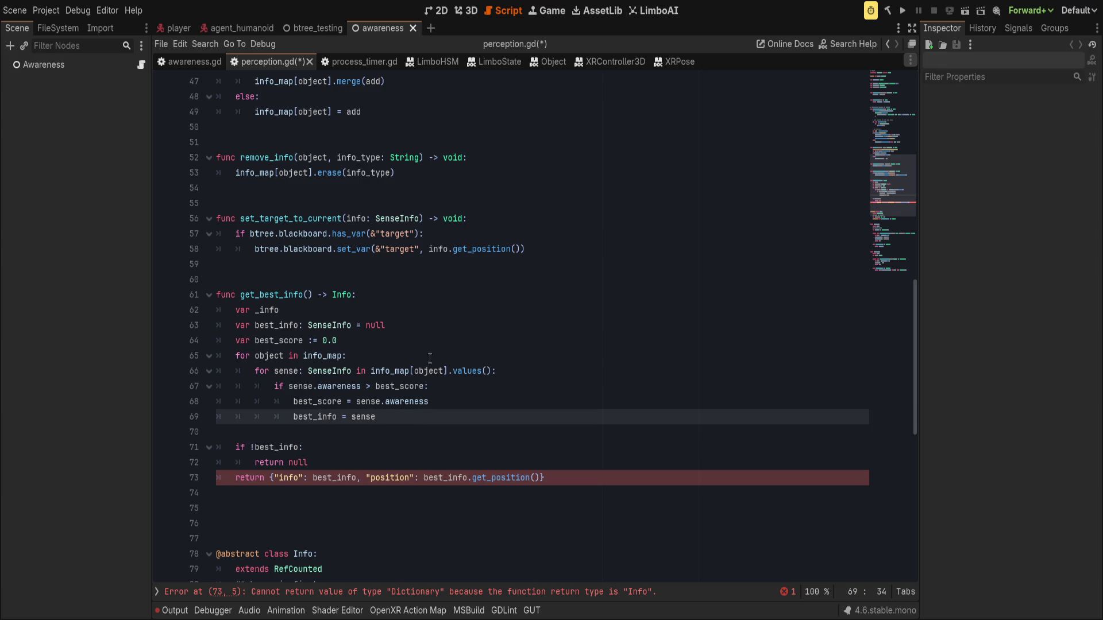
pyautogui.click(478, 280)
pyautogui.click(478, 266)
pyautogui.press('Return')
pyautogui.press('Return')
pyautogui.press('Return')
pyautogui.press('Up')
pyautogui.press('Up')
pyautogui.press('Up')
pyautogui.press('Return')
pyautogui.press('Return')
# Step: Write perception notes: 'awareness (trait value/ state machine)' and '- sense (trait value accumulator)'
pyautogui.write('## percep')
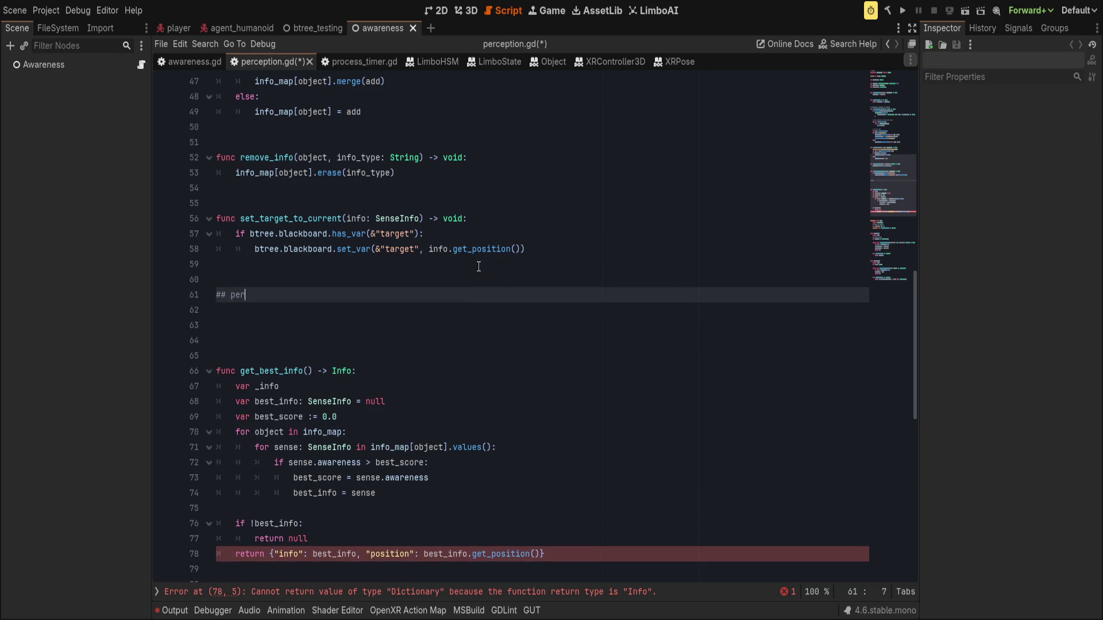
pyautogui.press('Return')
pyautogui.write('##')
pyautogui.press('Return')
pyautogui.write('##')
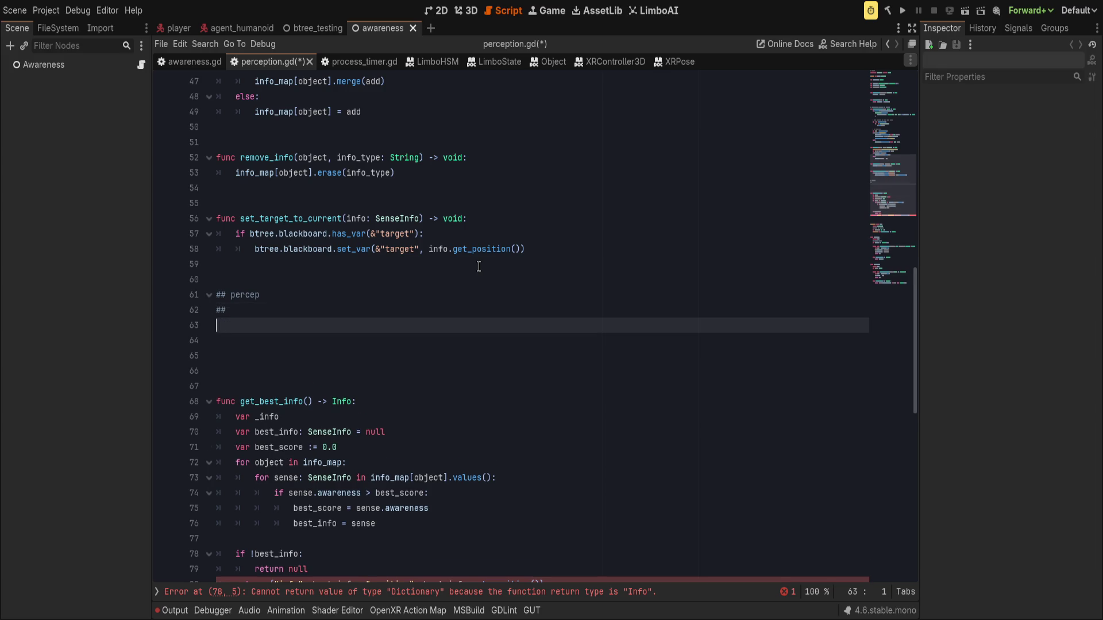
pyautogui.press('Return')
pyautogui.press('BackSpace')
pyautogui.write('awareness ')
pyautogui.write('(trait value')
pyautogui.write('/ state machine)')
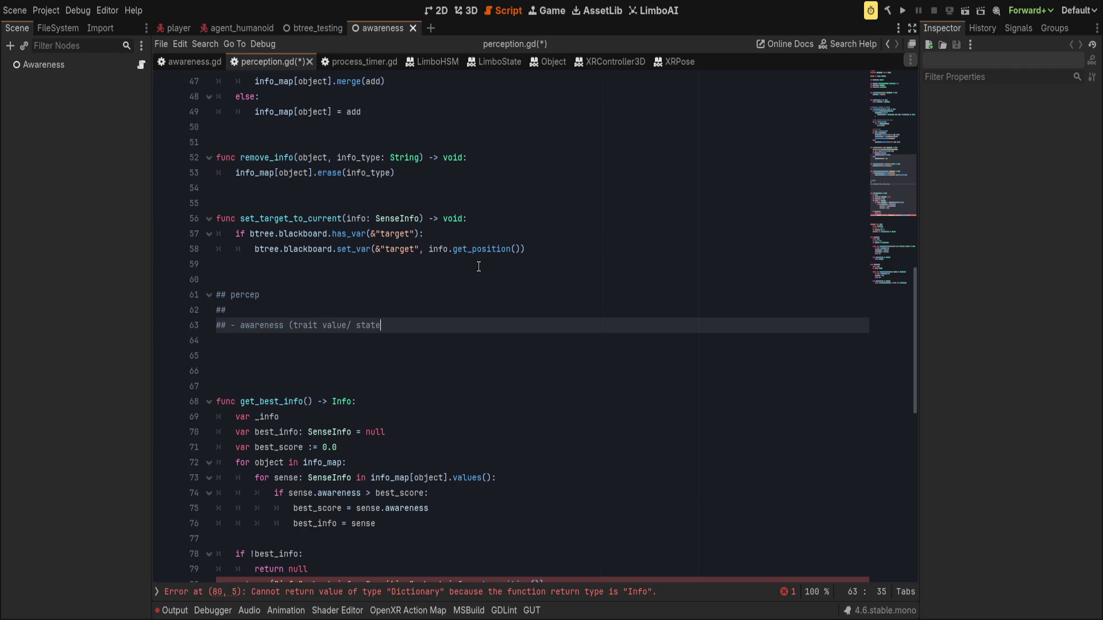
pyautogui.press('Return')
pyautogui.write('#')
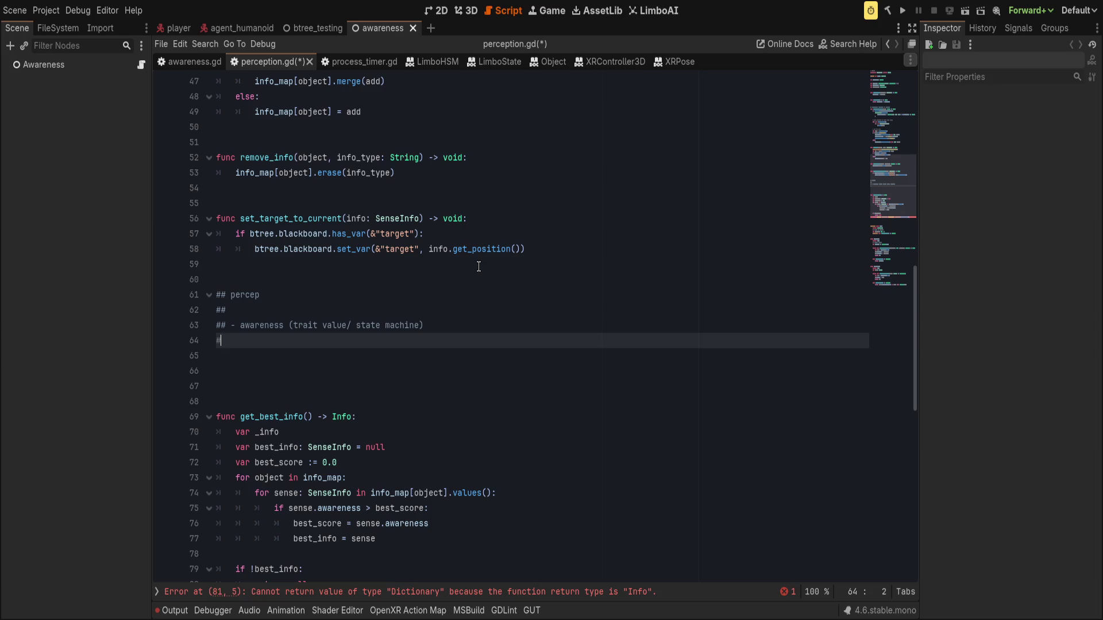
pyautogui.write('# - sense (tra')
pyautogui.write('it sense')
pyautogui.hotkey('ctrl', 'BackSpace')
pyautogui.write('value accum')
pyautogui.write('ulator')
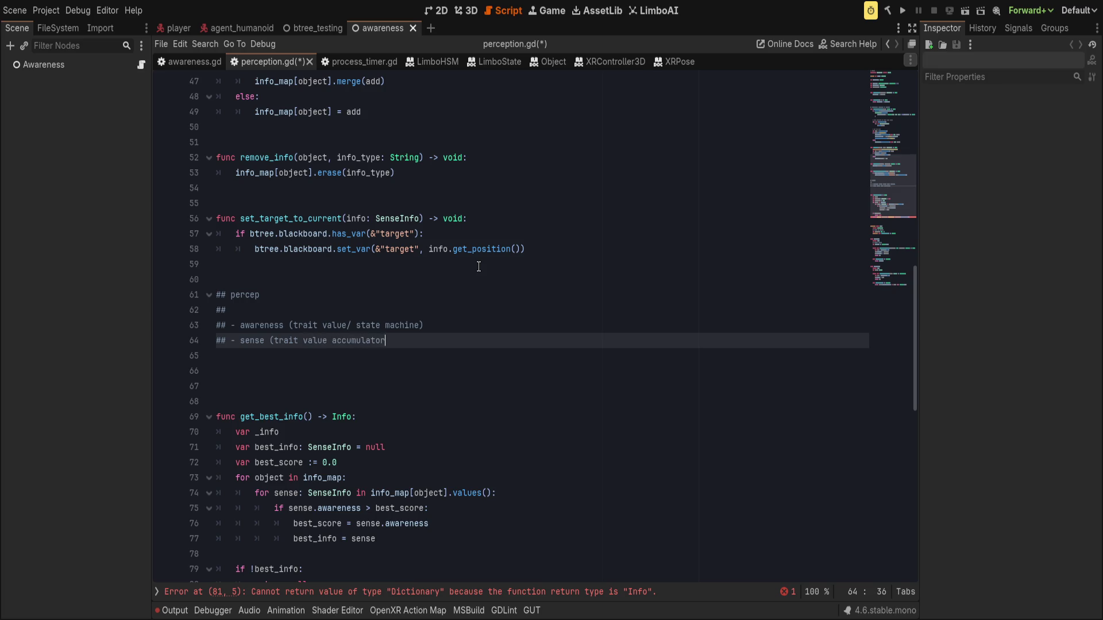
pyautogui.write(')')
# Step: Add the note 'goal: provide a target and attitude toward it?', save, and start another comment line
pyautogui.press('Return')
pyautogui.write('#')
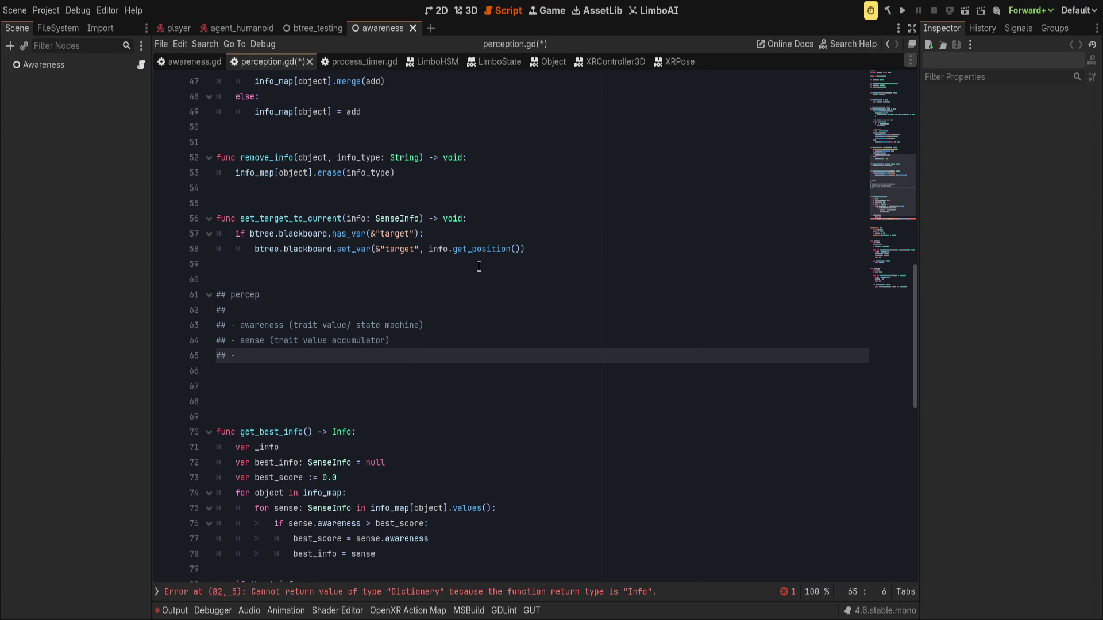
pyautogui.hotkey('alt', 'Up')
pyautogui.hotkey('alt', 'Up')
pyautogui.hotkey('alt', 'Up')
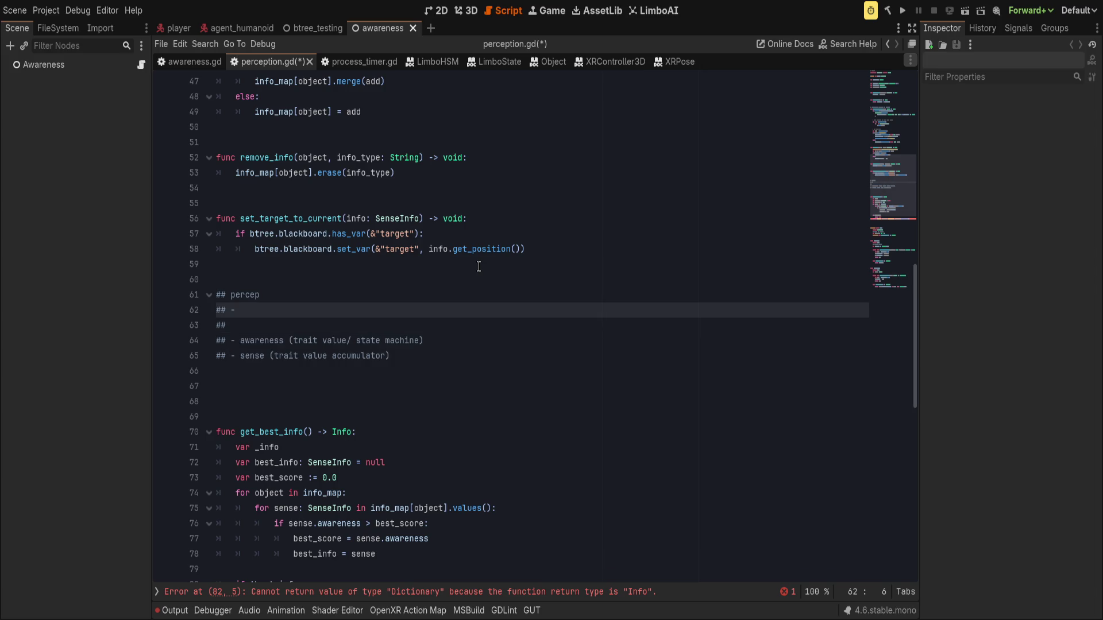
pyautogui.press('BackSpace')
pyautogui.write('provide ')
pyautogui.write('a target')
pyautogui.hotkey('ctrl', 'Left')
pyautogui.hotkey('ctrl', 'Left')
pyautogui.press('BackSpace')
pyautogui.press('BackSpace')
pyautogui.press('BackSpace')
pyautogui.write('goal: provide ')
pyautogui.write('a target and atti')
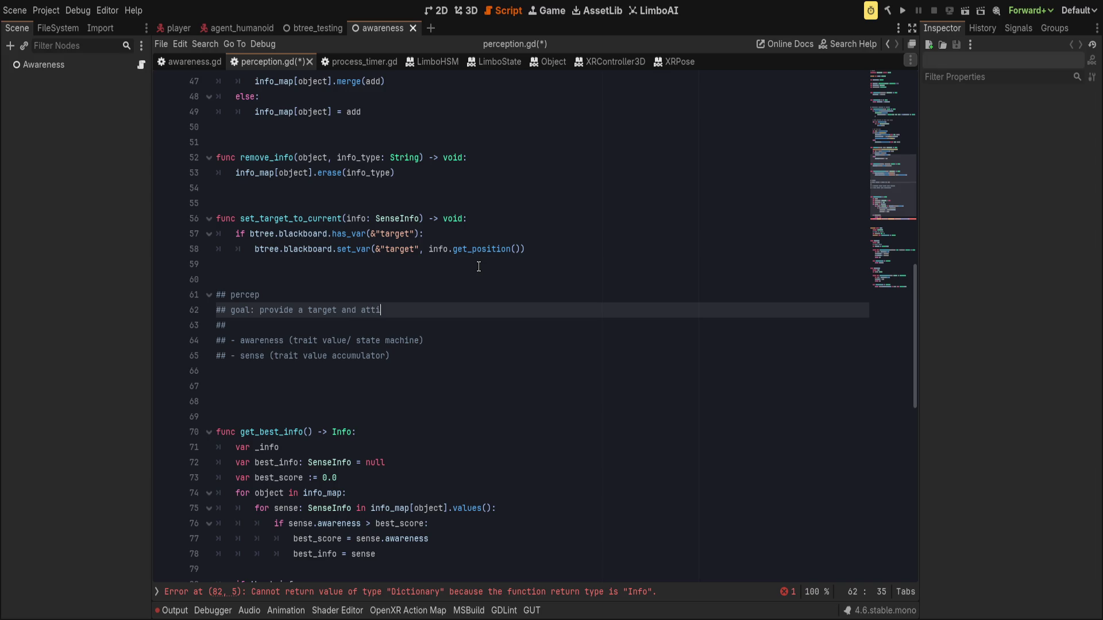
pyautogui.write('tude?')
pyautogui.press('BackSpace')
pyautogui.write('toward it?')
pyautogui.hotkey('ctrl', 's')
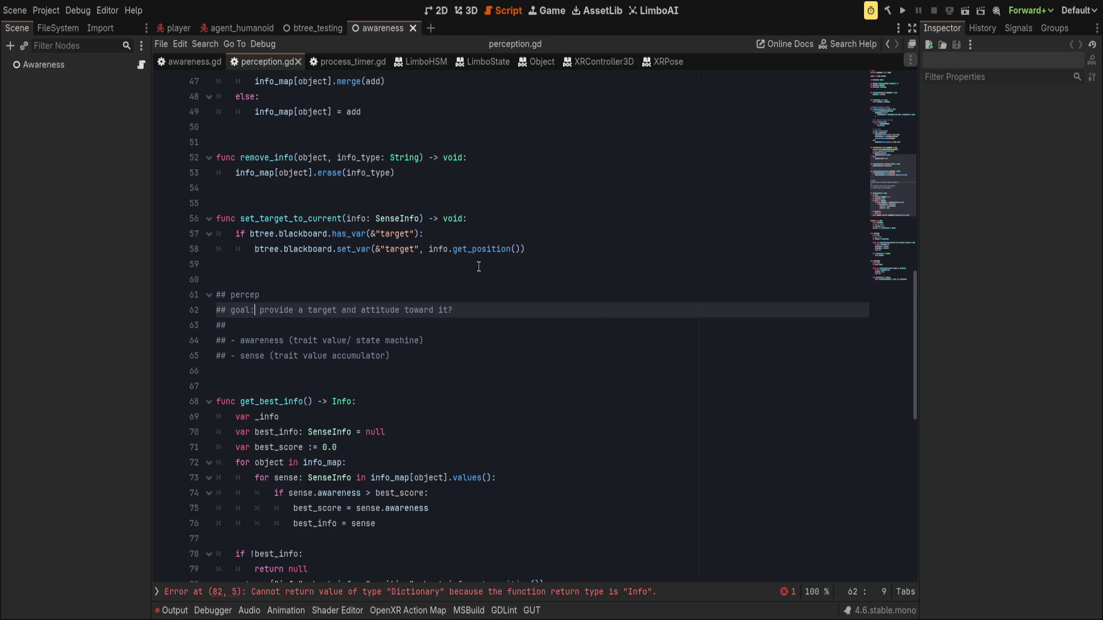
pyautogui.press('Return')
# Step: Start an '## ex:' example list below the goal notes and save the script
pyautogui.write('## ex:')
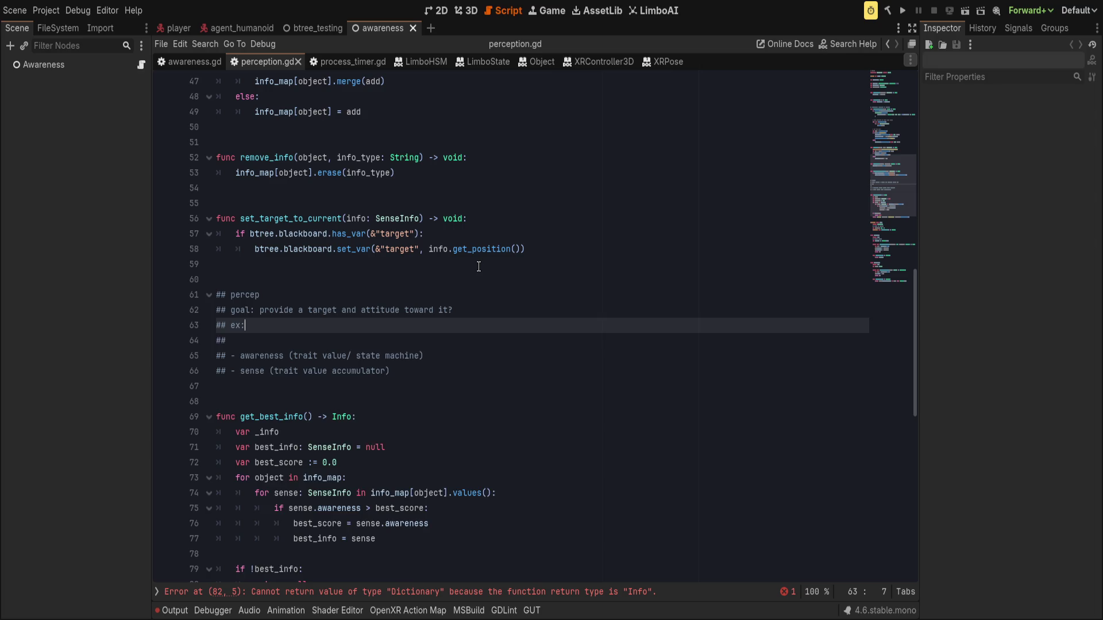
pyautogui.press('Return')
pyautogui.write('##')
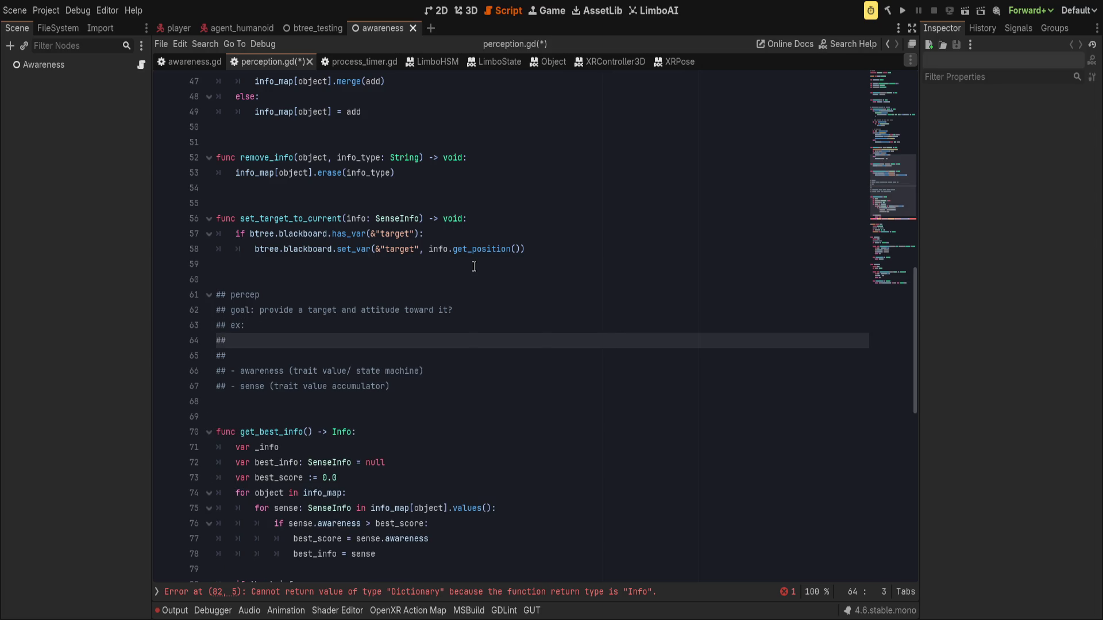
pyautogui.hotkey('ctrl', 's')
# Step: List 'threat' and 'danger' examples, followed by a '## - ??' placeholder line
pyautogui.write("threat'")
pyautogui.press('Return')
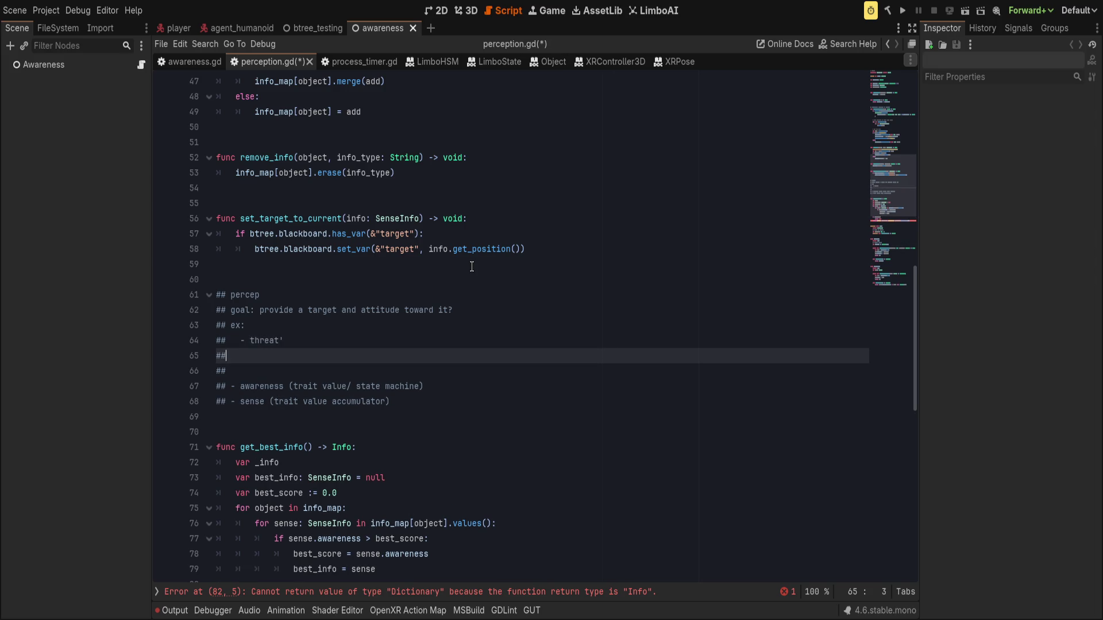
pyautogui.write('enemy')
pyautogui.press('Up')
pyautogui.press('Down')
pyautogui.hotkey('ctrl', 'BackSpace')
pyautogui.write('danger')
pyautogui.press('Up')
pyautogui.press('Down')
pyautogui.press('Up')
pyautogui.press('Down')
pyautogui.press('Return')
pyautogui.write('##   - /')
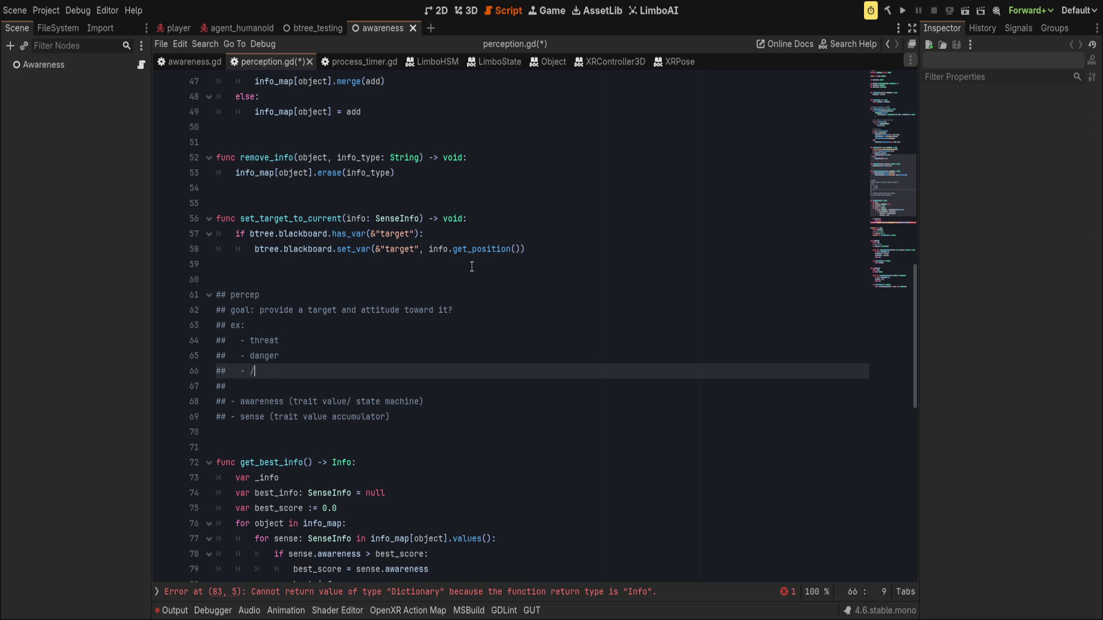
pyautogui.write('??')
# Step: Annotate the danger example with '(grenade)' and save
pyautogui.click(374, 349)
pyautogui.write('(grenade0')
pyautogui.hotkey('ctrl', 's')
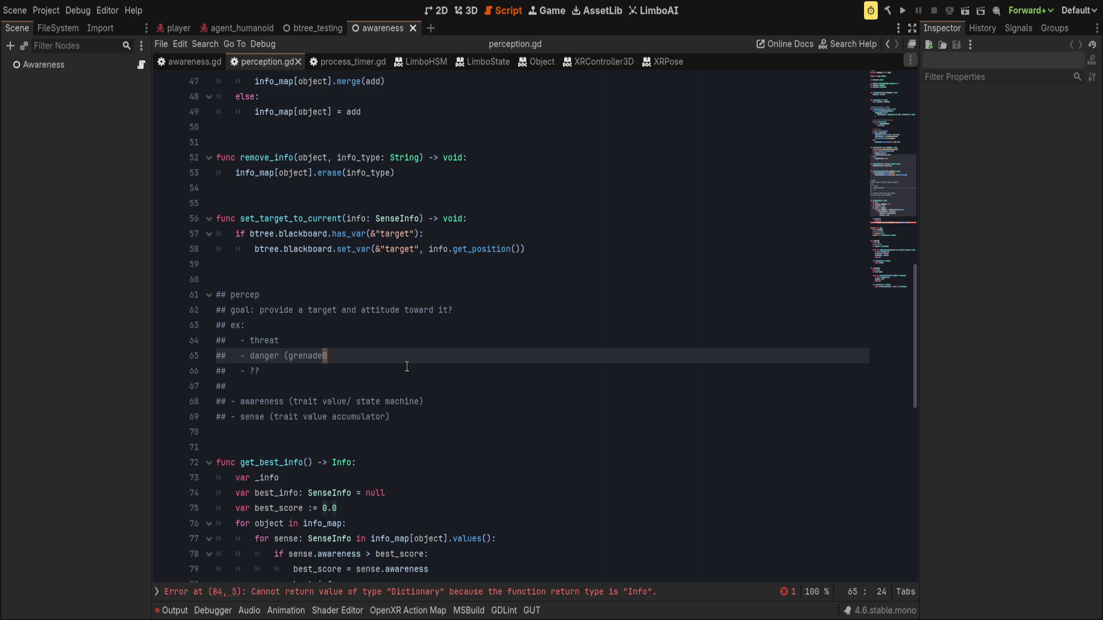
pyautogui.press('BackSpace')
pyautogui.write(')')
pyautogui.hotkey('ctrl', 's')
# Step: Replace the 'threat' example with 'friend/ foe' and save
pyautogui.click(343, 311)
pyautogui.click(344, 325)
pyautogui.click(380, 372)
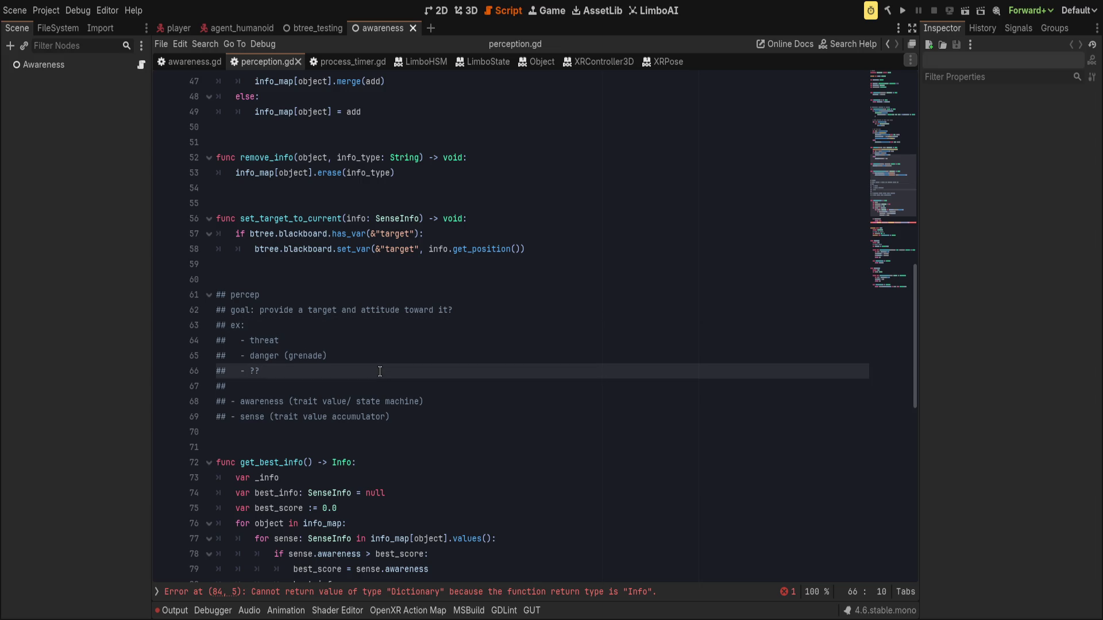
pyautogui.press('Up')
pyautogui.press('Up')
pyautogui.press('Down')
pyautogui.press('Down')
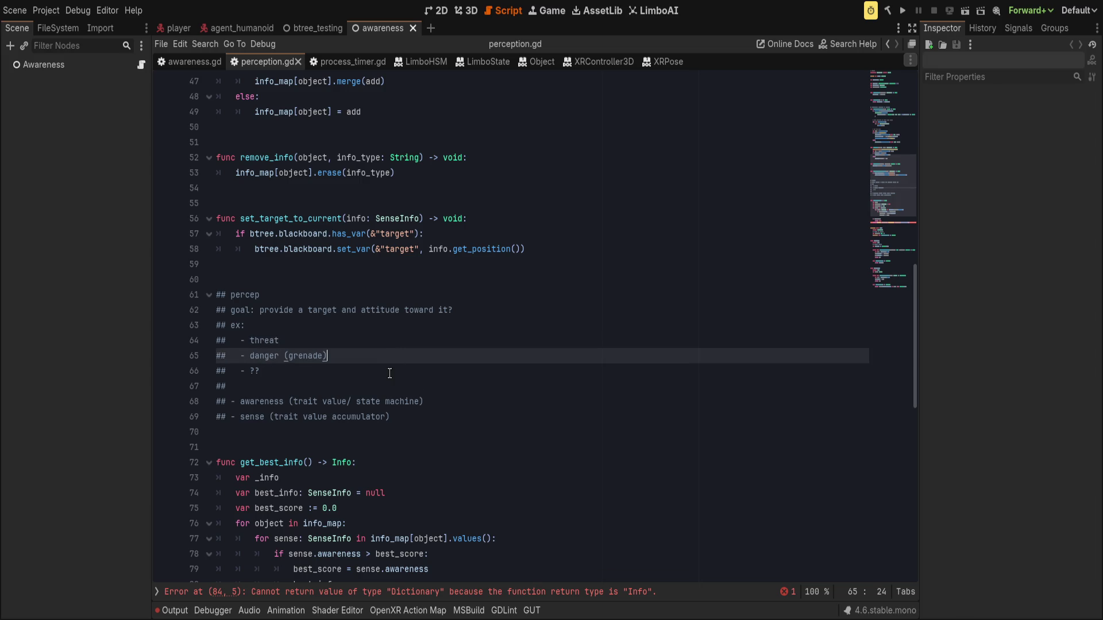
pyautogui.click(412, 334)
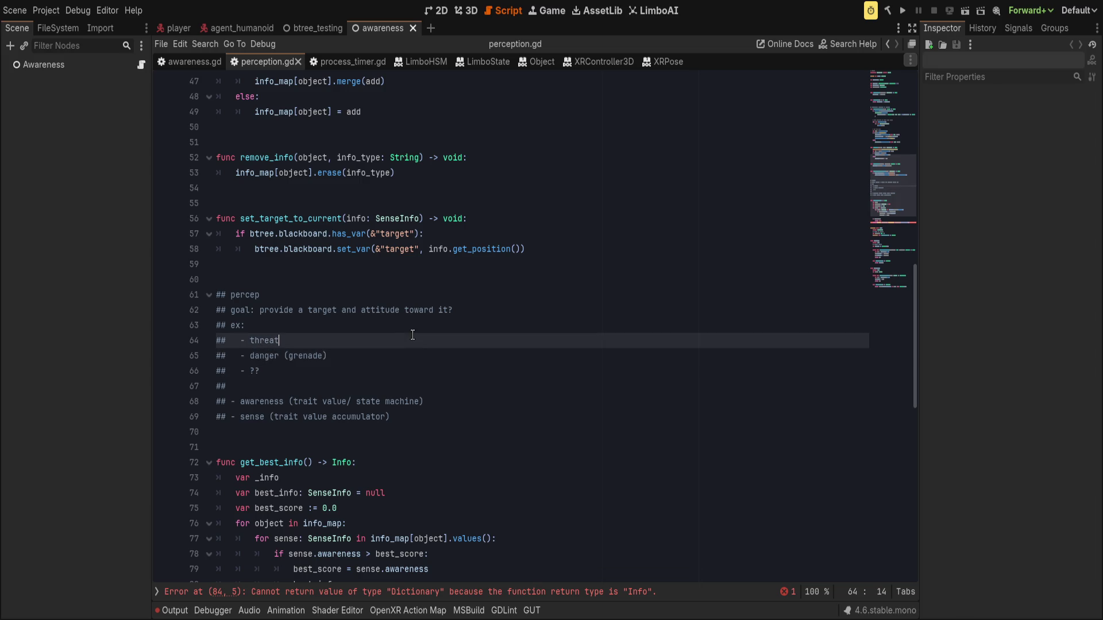
pyautogui.hotkey('ctrl', 'BackSpace')
pyautogui.write('friend/ fo')
pyautogui.write('e')
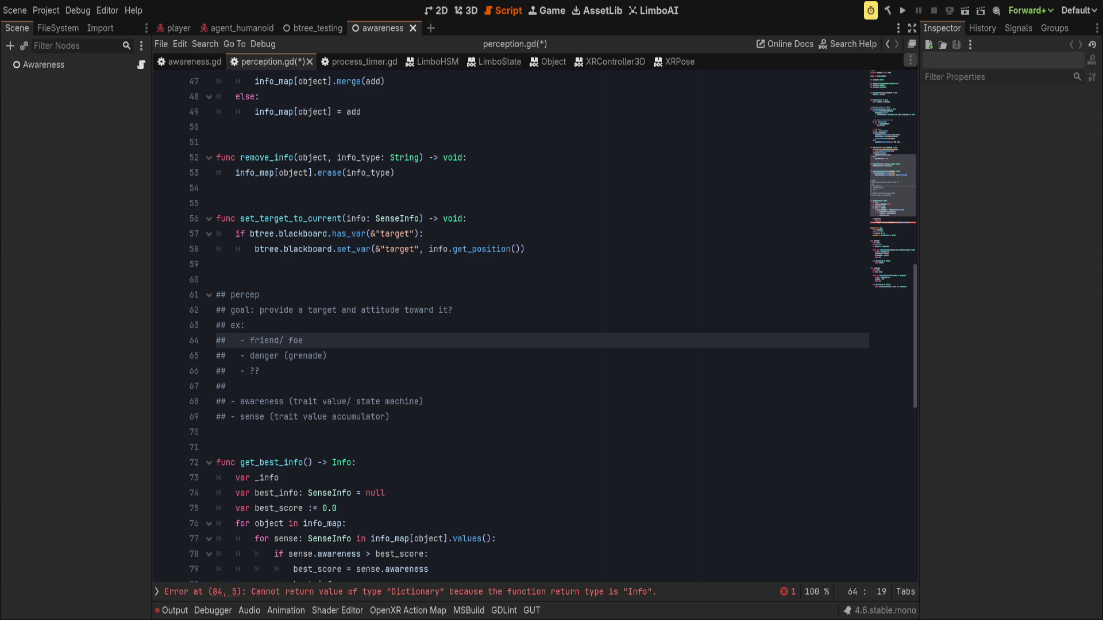
pyautogui.click(411, 363)
pyautogui.click(421, 362)
pyautogui.hotkey('ctrl', 's')
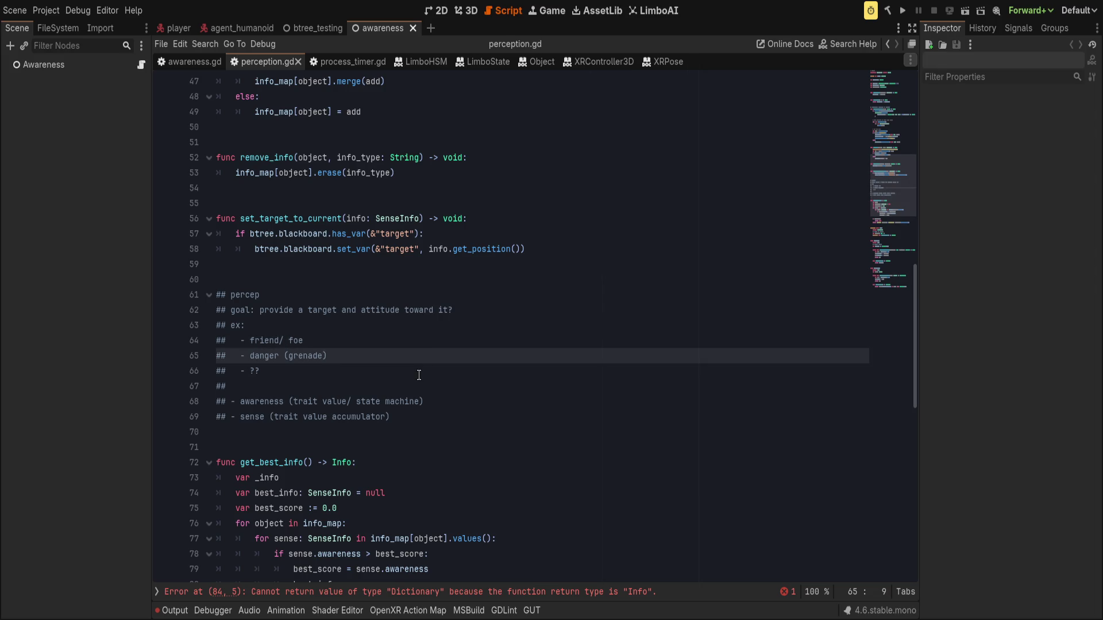
# Step: Cut the attitude wording from the goal line, leaving 'provide a target'
pyautogui.click(419, 375)
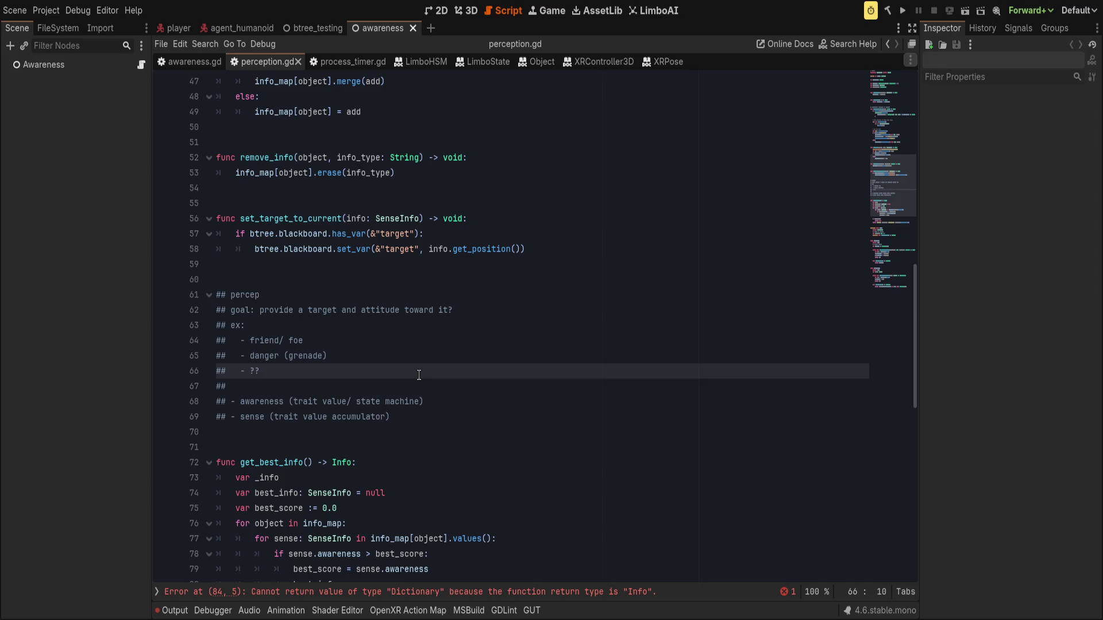
pyautogui.click(457, 361)
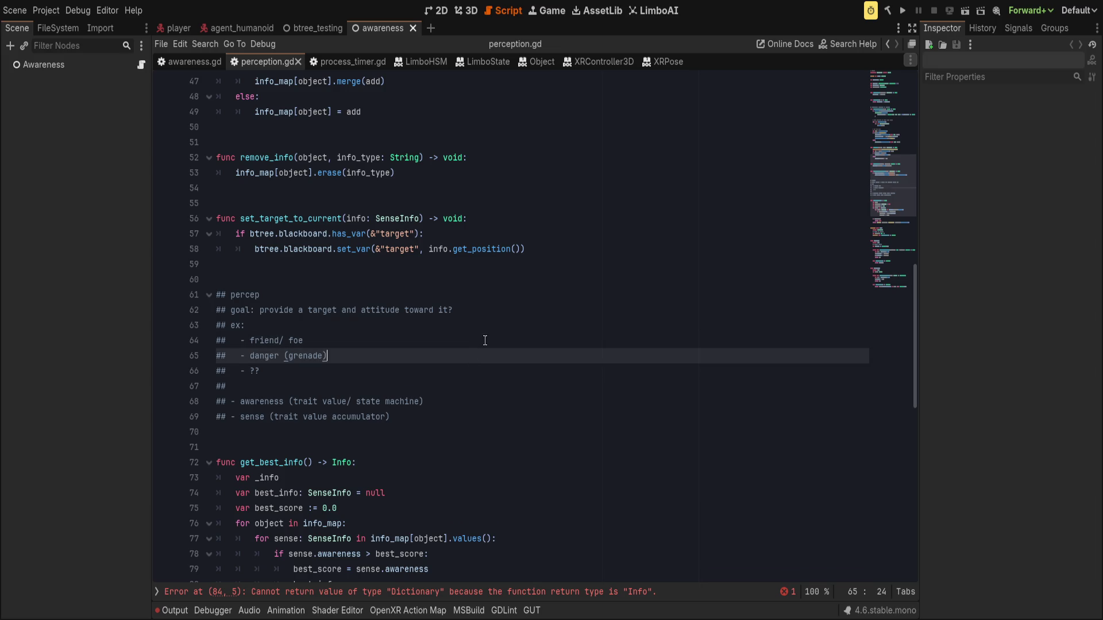
pyautogui.click(485, 366)
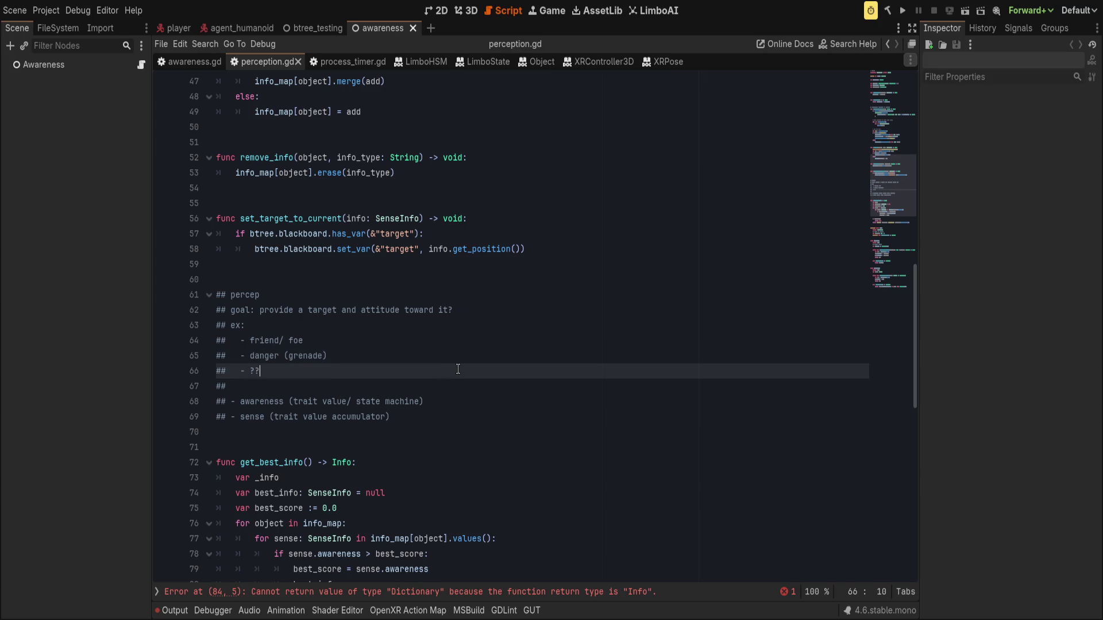
pyautogui.moveTo(343, 311); pyautogui.dragTo(519, 331)
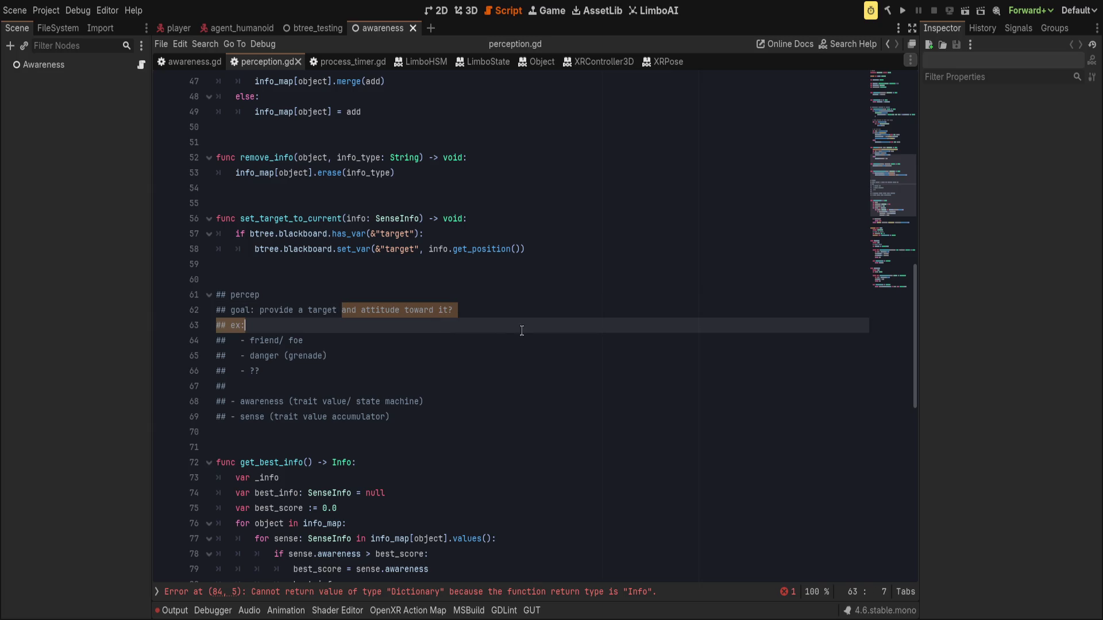
pyautogui.click(375, 297)
pyautogui.moveTo(338, 310); pyautogui.dragTo(507, 317)
pyautogui.press('BackSpace')
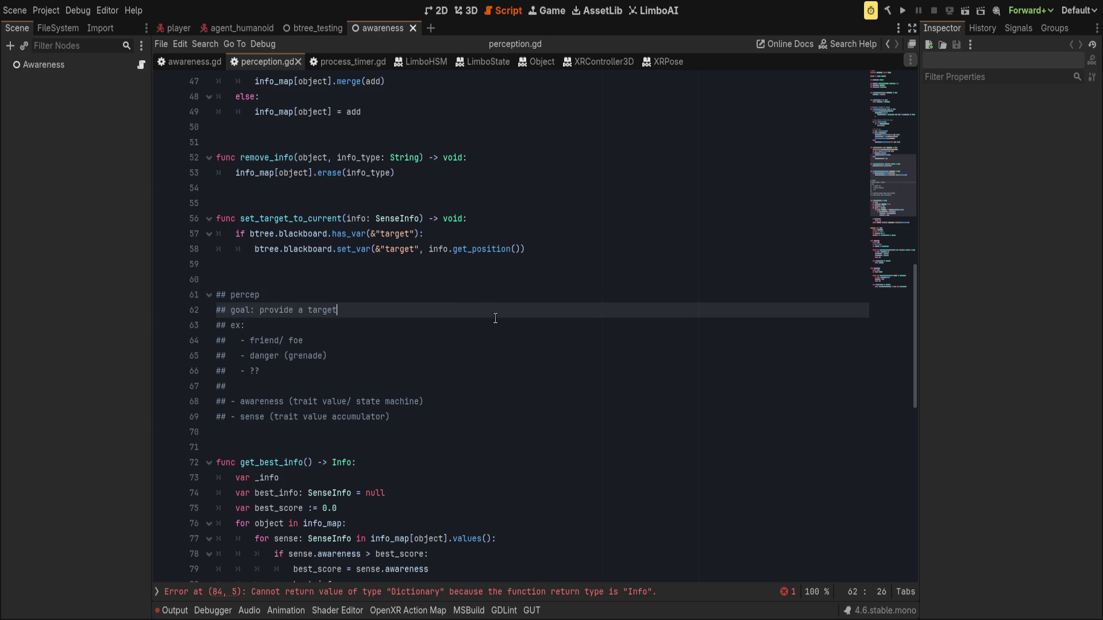
# Step: Add the note '## Attitude toward target as sep trait, belonging to obj'
pyautogui.press('Return')
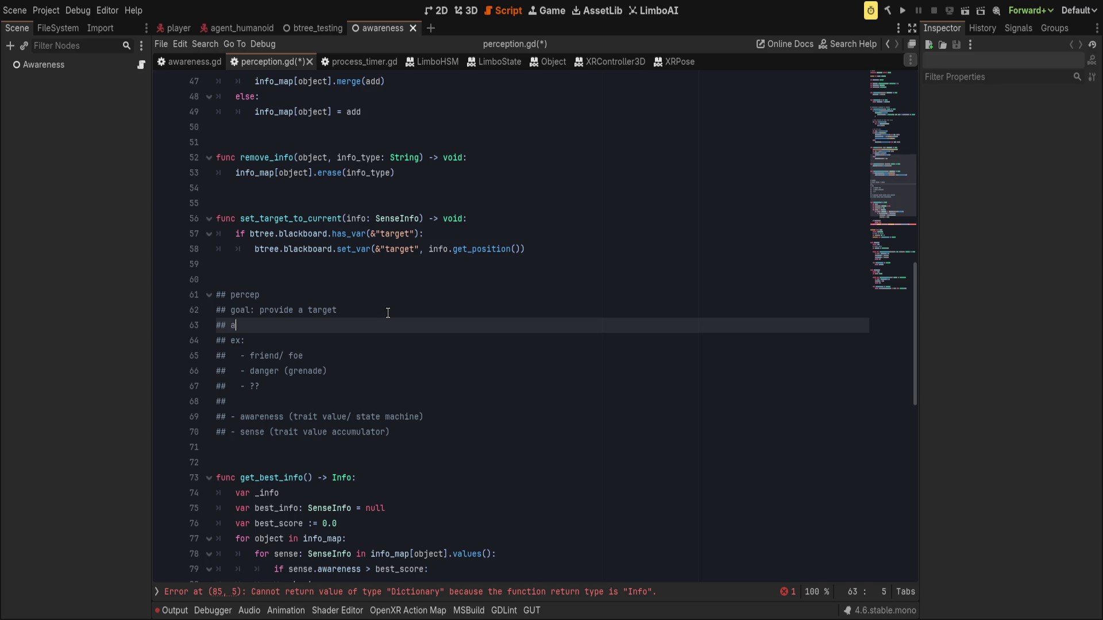
pyautogui.press('BackSpace')
pyautogui.press('Return')
pyautogui.write('## ')
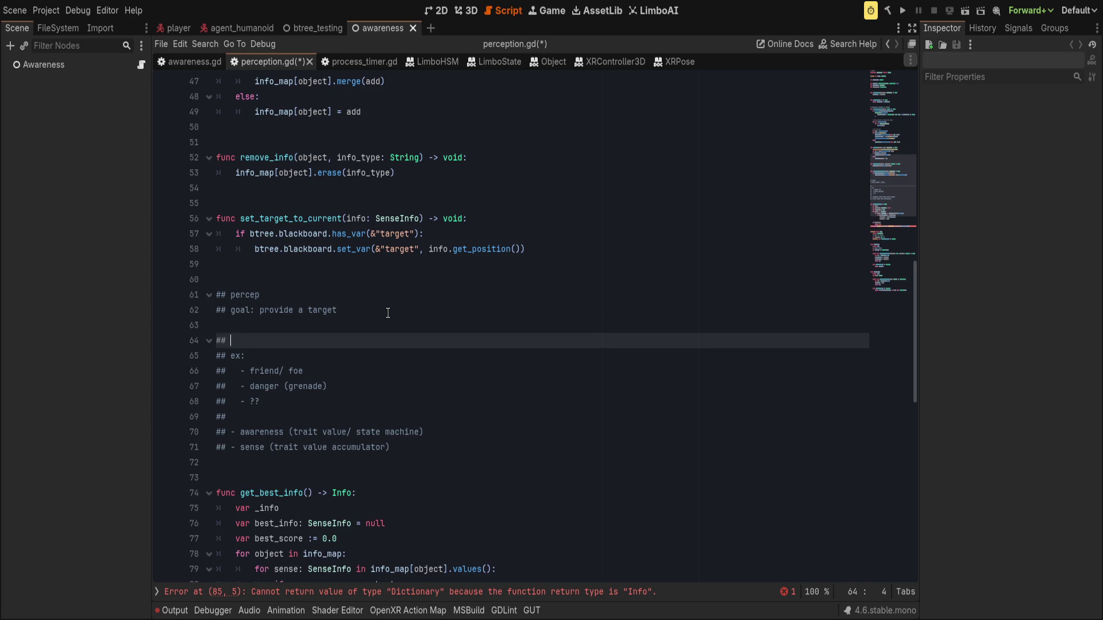
pyautogui.write('Attitiud')
pyautogui.press('BackSpace')
pyautogui.press('BackSpace')
pyautogui.press('BackSpace')
pyautogui.write('ude as')
pyautogui.press('BackSpace')
pyautogui.press('BackSpace')
pyautogui.press('BackSpace')
pyautogui.write('toward obn')
pyautogui.press('BackSpace')
pyautogui.press('BackSpace')
pyautogui.press('BackSpace')
pyautogui.write('target as sep')
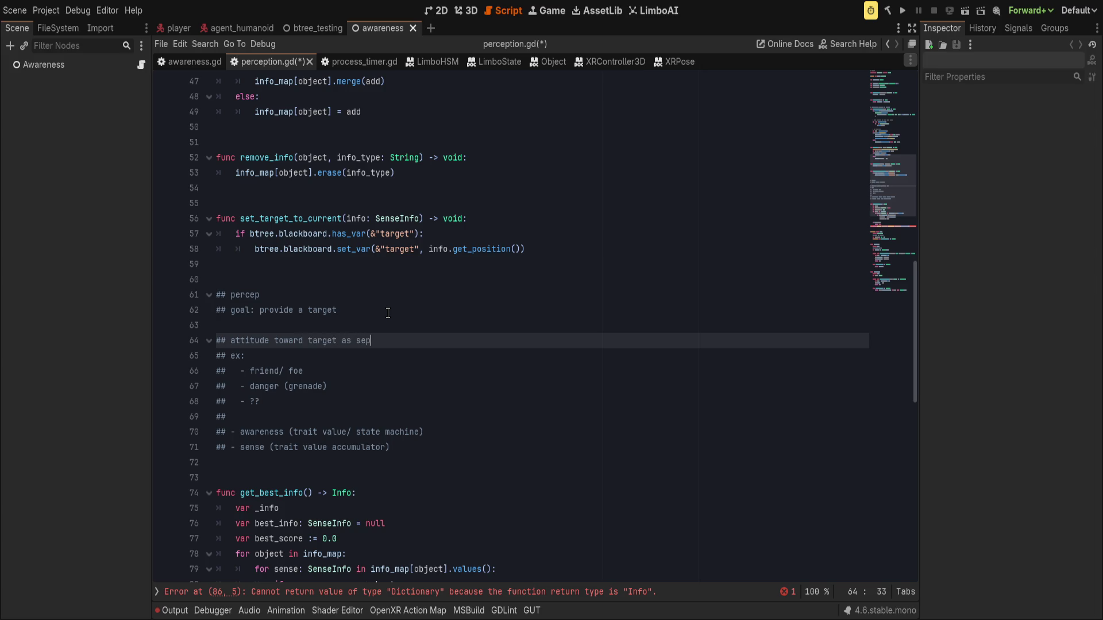
pyautogui.write(' trait, ')
pyautogui.write('belonging to ')
pyautogui.write('obj')
# Step: Turn the ?? placeholder into 'item', add a 'guh' example, and save
pyautogui.press('Down')
pyautogui.press('Down')
pyautogui.press('Down')
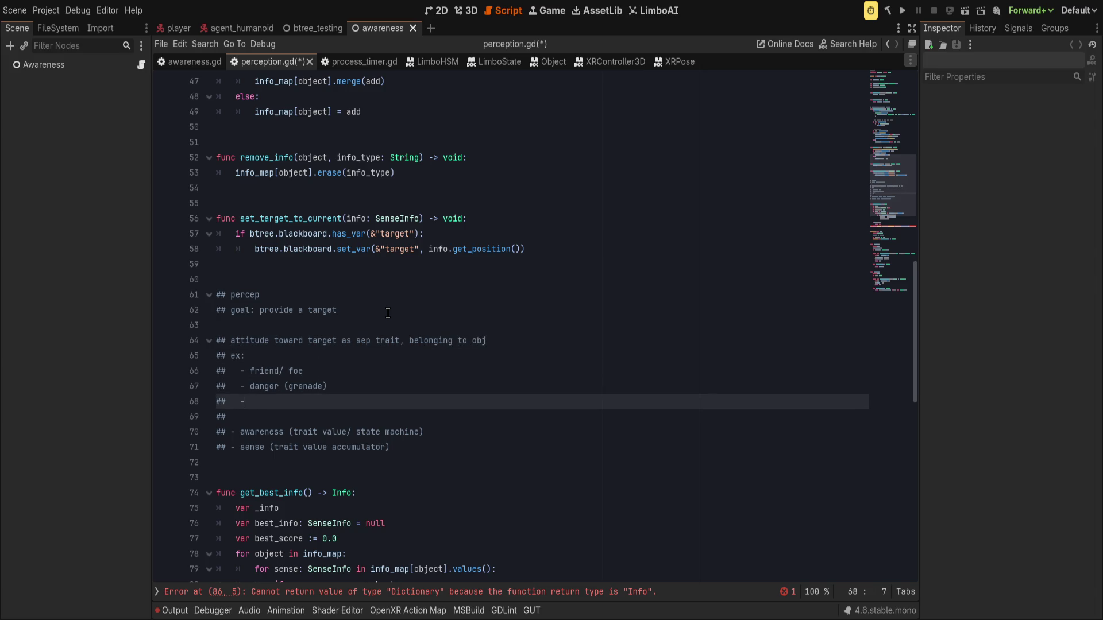
pyautogui.write(' item')
pyautogui.press('Return')
pyautogui.write('##   ')
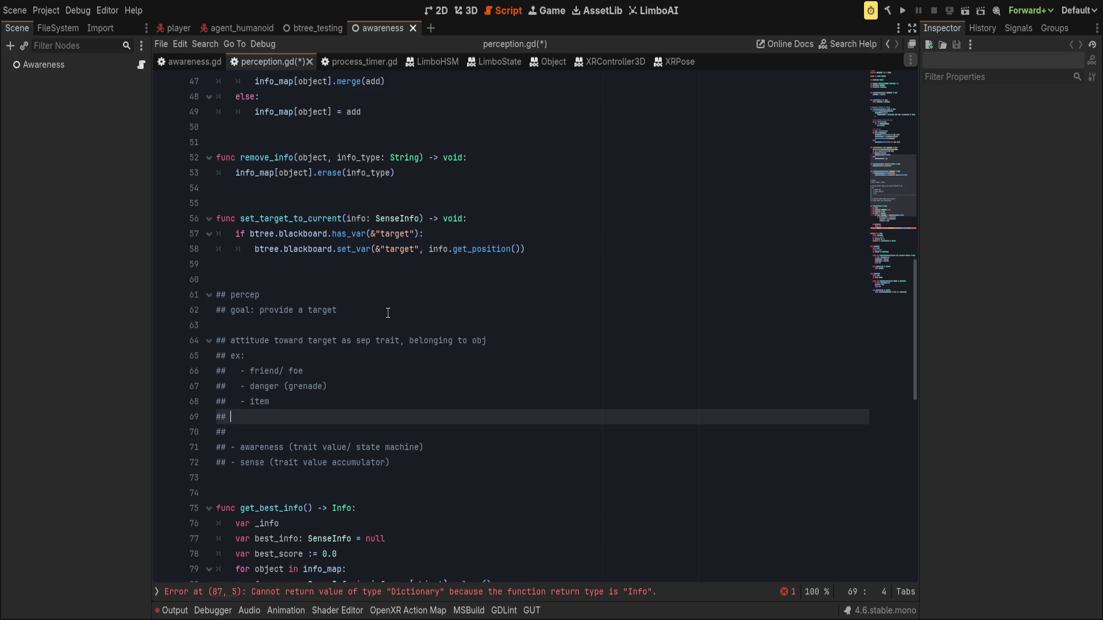
pyautogui.write('- guh?')
pyautogui.hotkey('ctrl', 's')
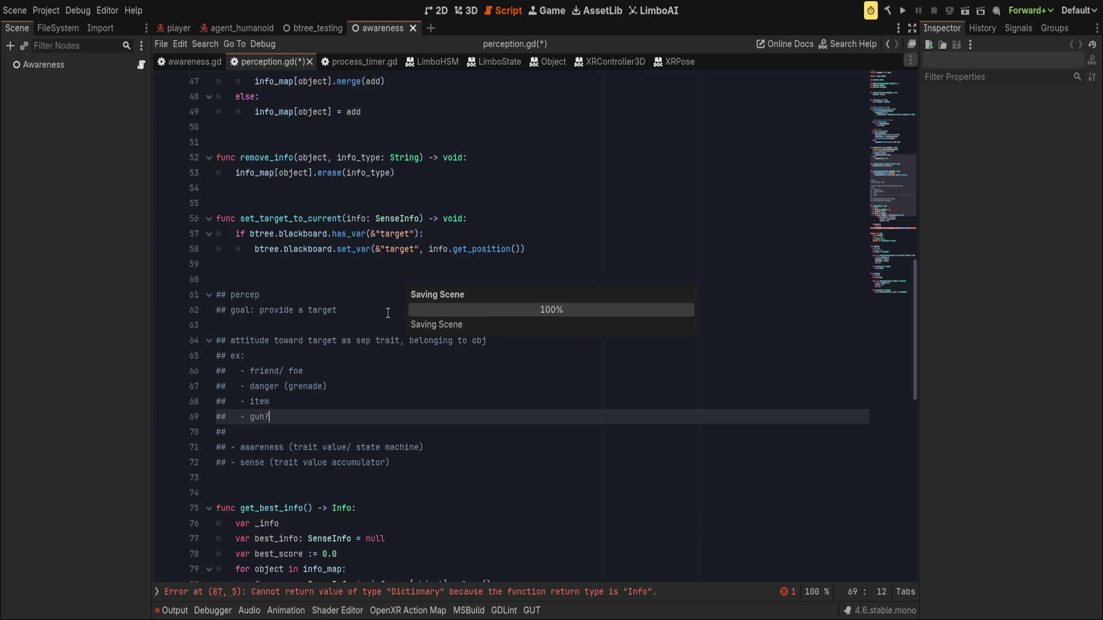
pyautogui.press('BackSpace')
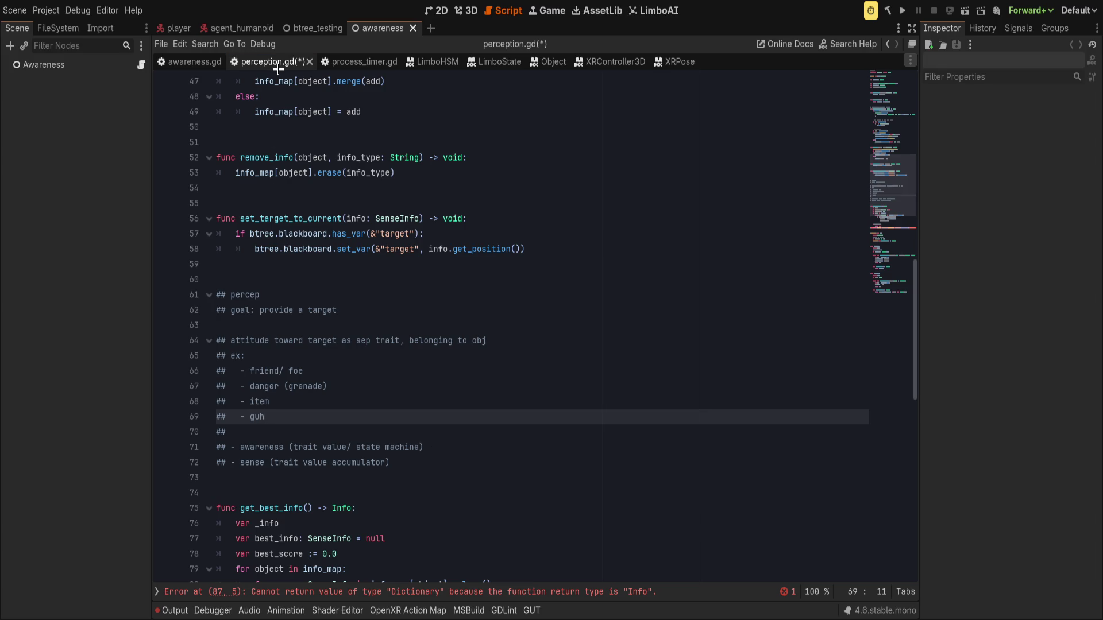
pyautogui.hotkey('ctrl', 's')
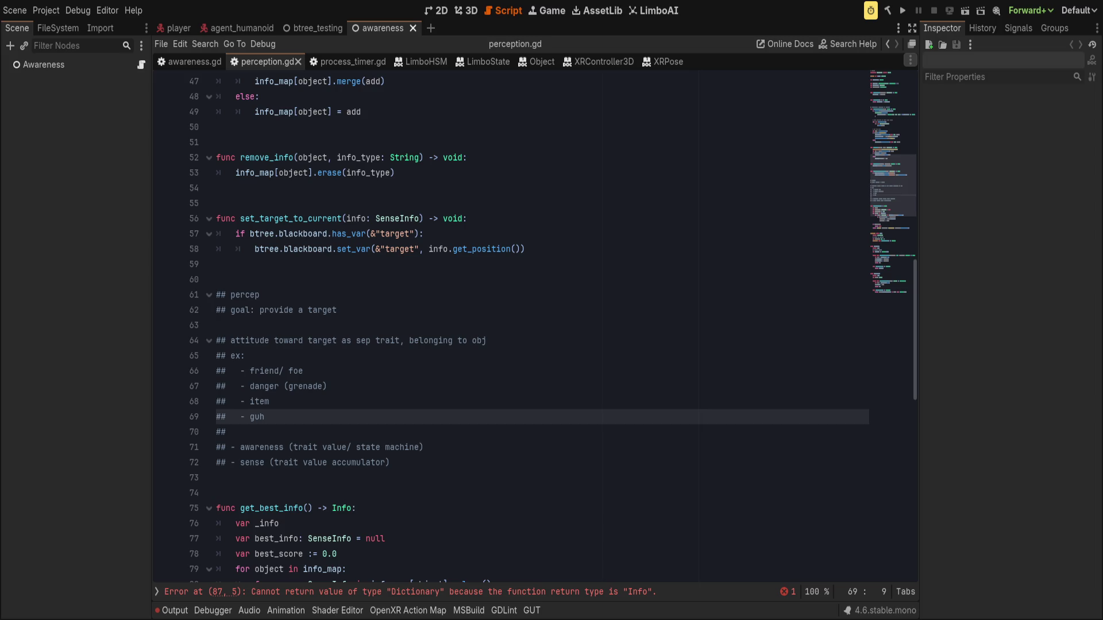
pyautogui.click(432, 524)
pyautogui.click(441, 464)
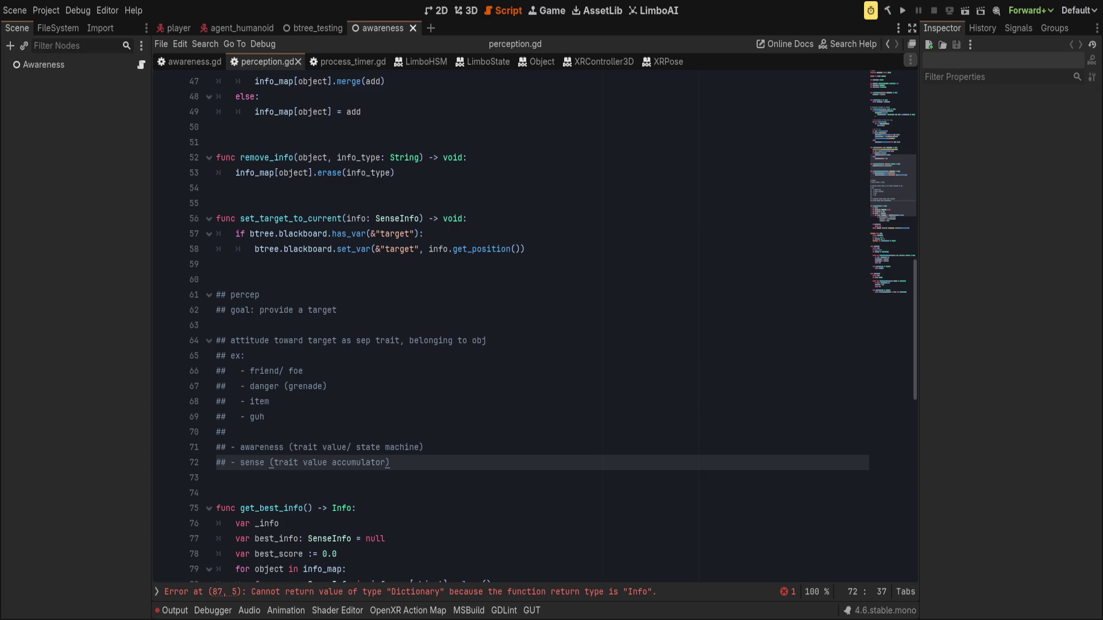
pyautogui.click(646, 381)
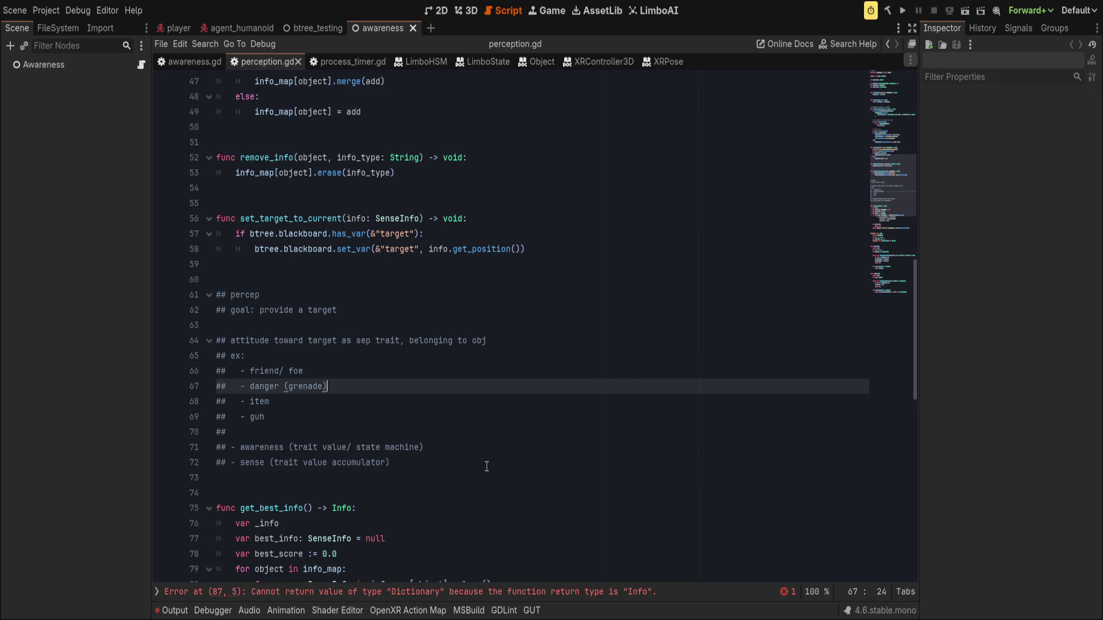
# Step: Replace 'value accumulator' in the sense note with 'trait that gathers' the sense info class
pyautogui.click(474, 593)
pyautogui.scroll(9, 519, 425)
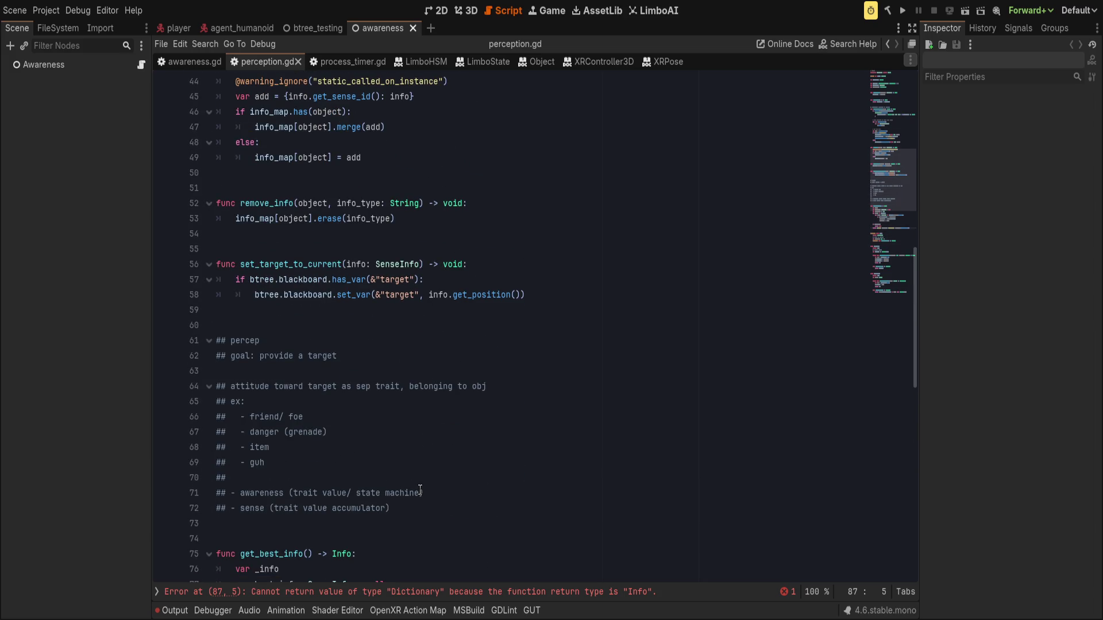
pyautogui.moveTo(266, 463); pyautogui.dragTo(370, 400)
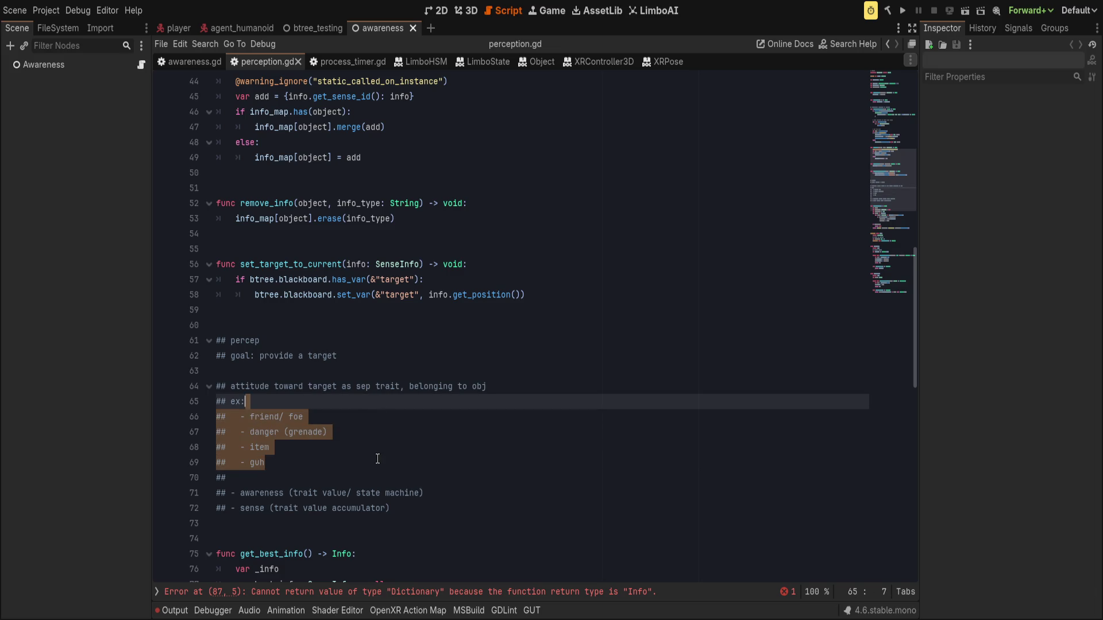
pyautogui.click(377, 477)
pyautogui.click(483, 508)
pyautogui.press('Up')
pyautogui.press('Down')
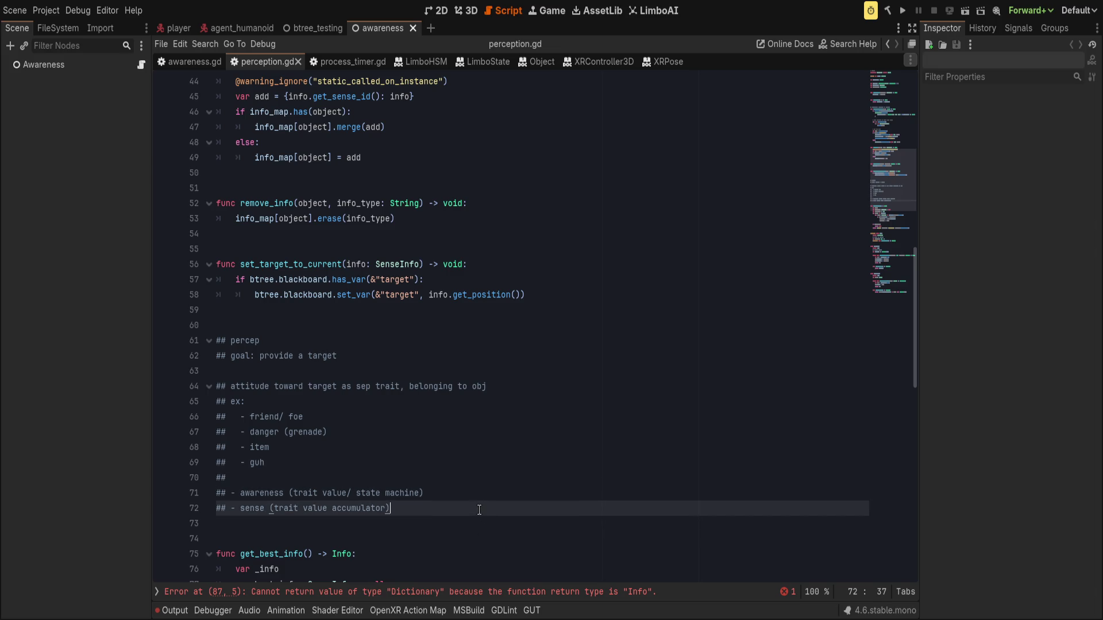
pyautogui.scroll(-8, 481, 509)
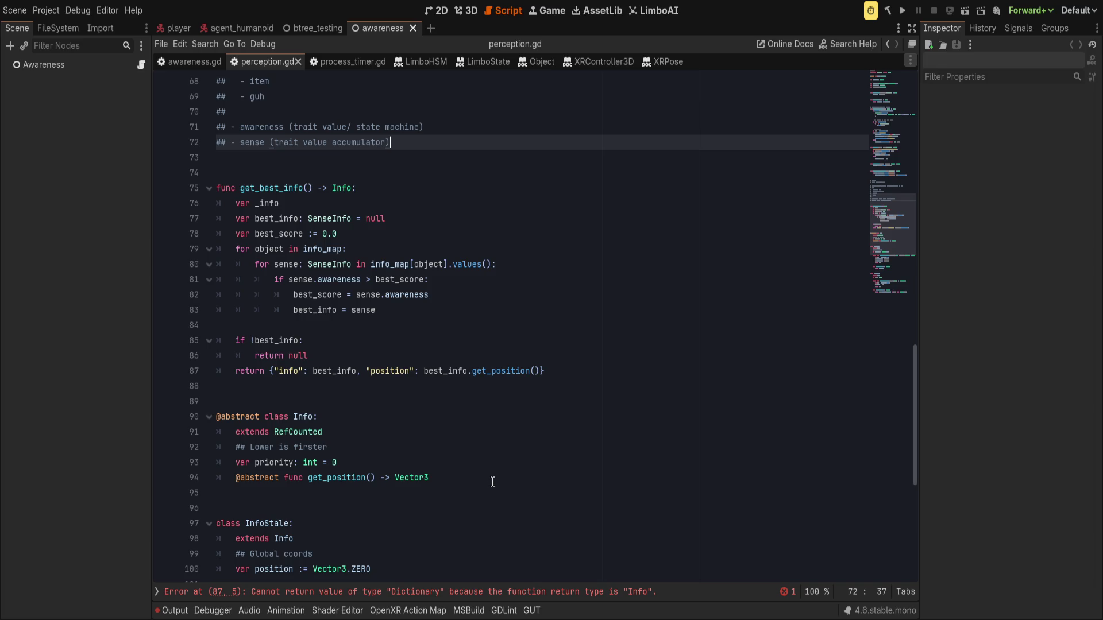
pyautogui.click(304, 177)
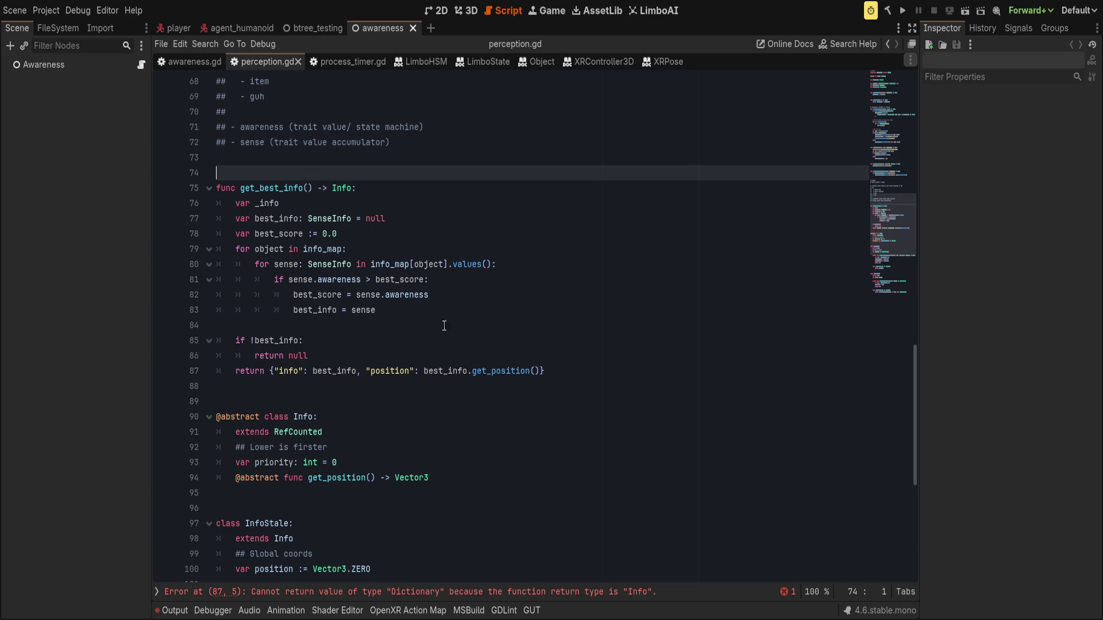
pyautogui.scroll(5, 425, 410)
pyautogui.click(432, 370)
pyautogui.press('Left')
pyautogui.hotkey('ctrl', 'BackSpace')
pyautogui.hotkey('ctrl', 'BackSpace')
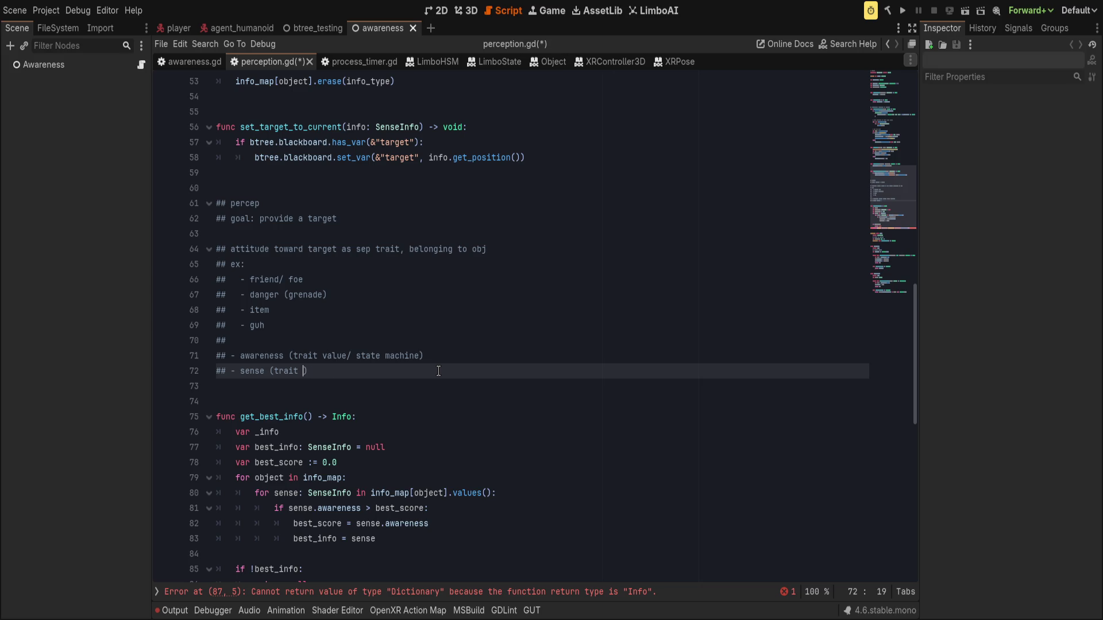
pyautogui.write('that gathers')
pyautogui.write(' Info')
pyautogui.write('SenseInfo')
# Step: Open the SenseInfo class script, sense_info.gd, for reference
pyautogui.scroll(-8, 439, 371)
pyautogui.moveTo(368, 264)
pyautogui.mouseDown()
pyautogui.moveTo(376, 293)
pyautogui.moveTo(365, 374)
pyautogui.mouseUp()
pyautogui.click(473, 345)
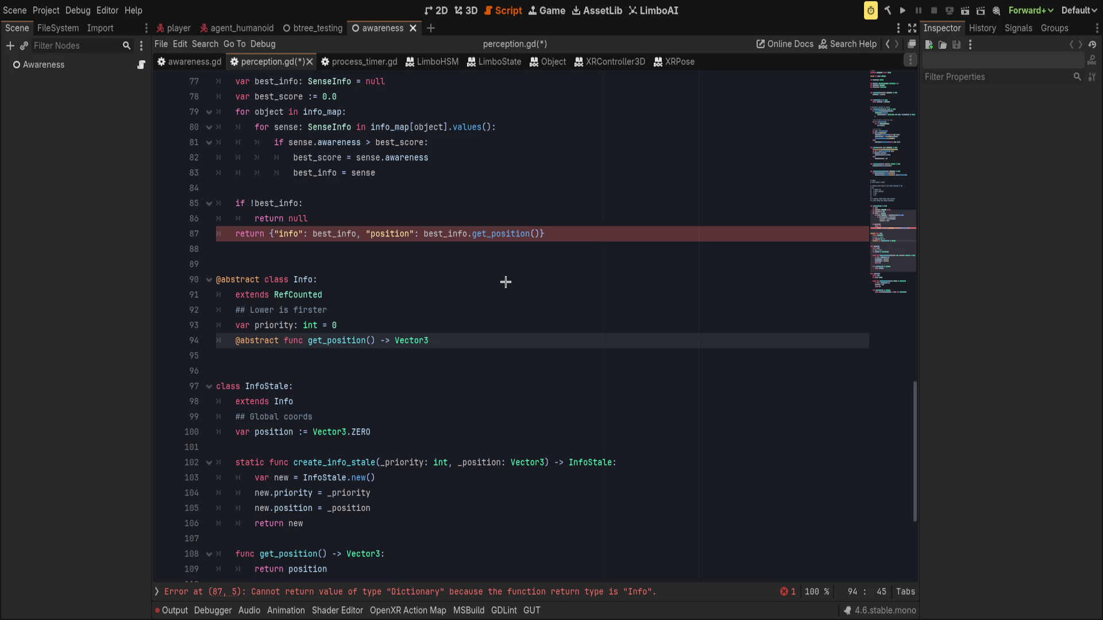
pyautogui.hotkey('ctrl', 'alt', 'o')
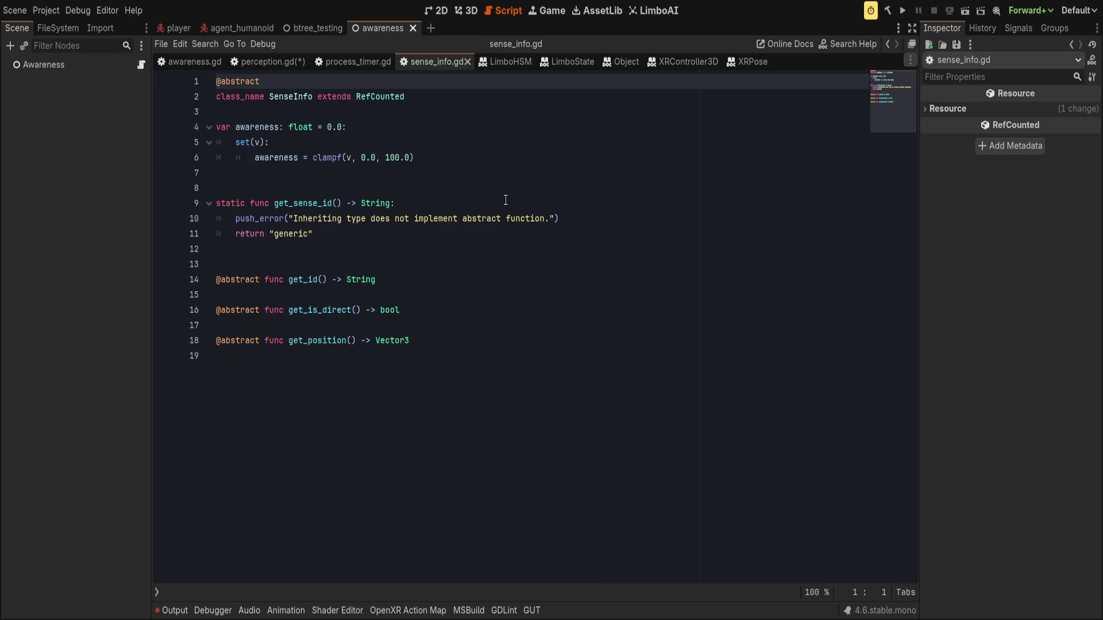
# Step: Delete the leftover Info classes at the end of perception.gd and save it
pyautogui.click(267, 61)
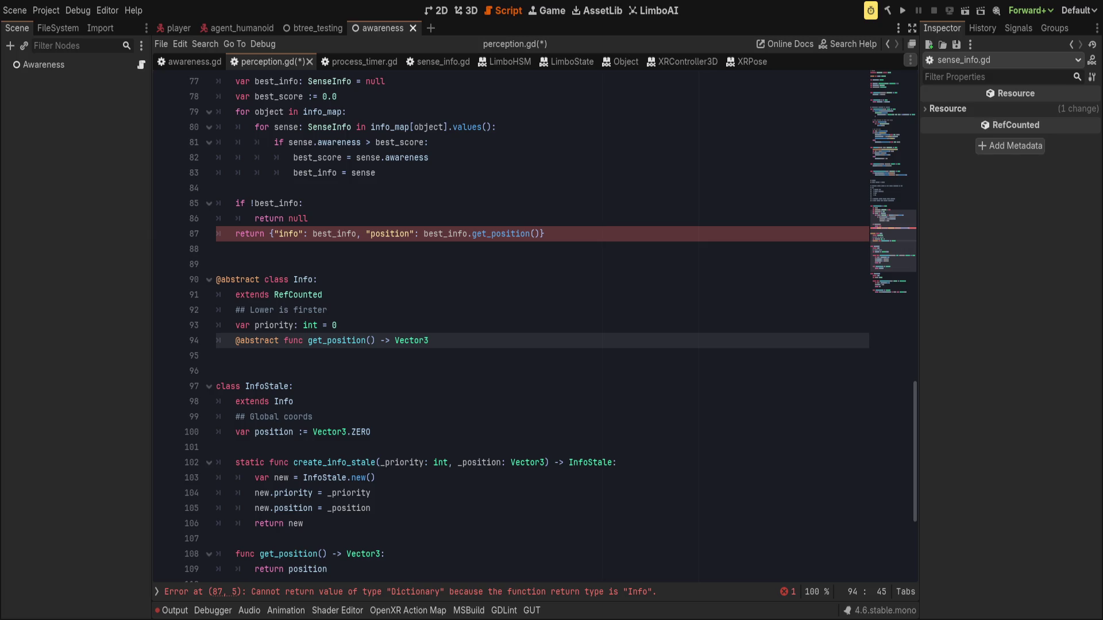
pyautogui.scroll(-5, 370, 359)
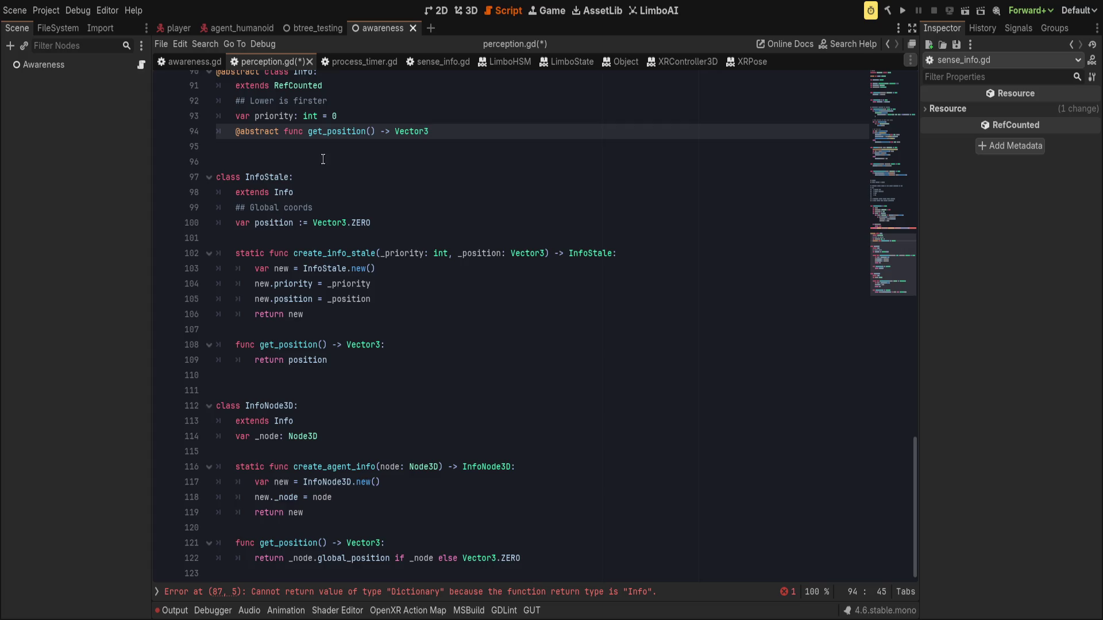
pyautogui.scroll(3, 305, 166)
pyautogui.moveTo(309, 147)
pyautogui.mouseDown()
pyautogui.moveTo(374, 328)
pyautogui.moveTo(402, 578)
pyautogui.mouseUp()
pyautogui.press('Delete')
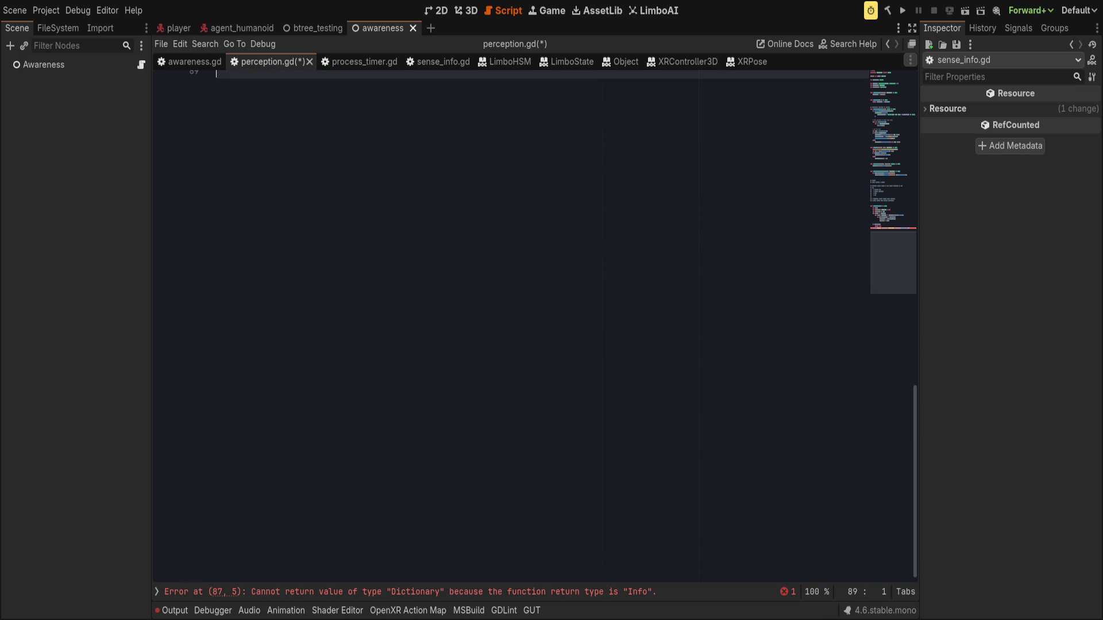
pyautogui.scroll(4, 568, 343)
pyautogui.scroll(-2, 416, 440)
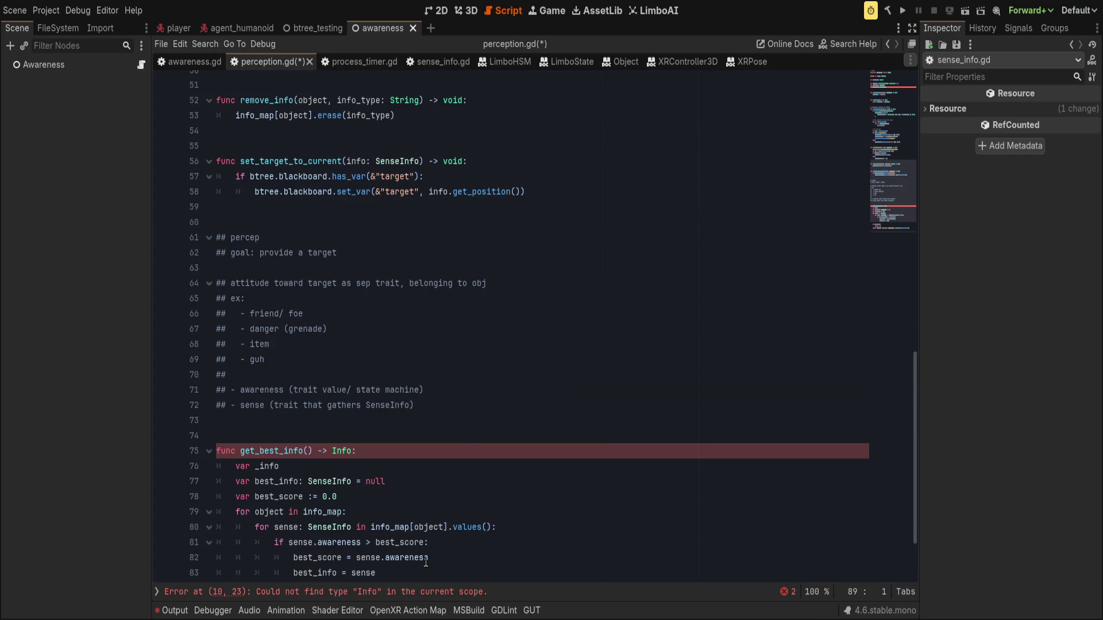
pyautogui.scroll(-2, 417, 440)
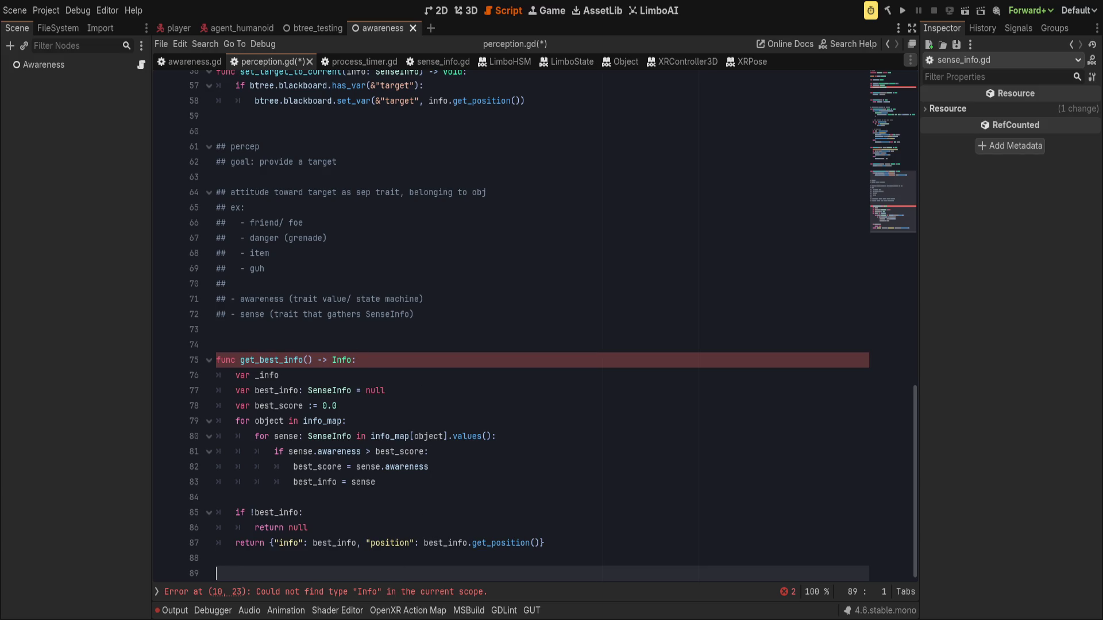
pyautogui.hotkey('ctrl', 's')
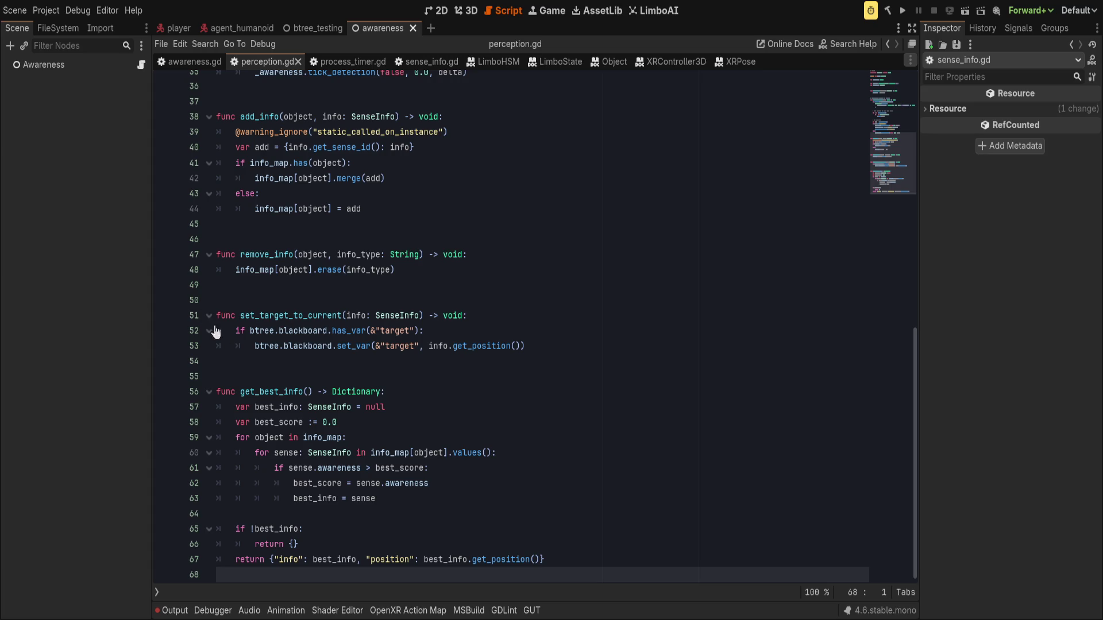
pyautogui.doubleClick(285, 391)
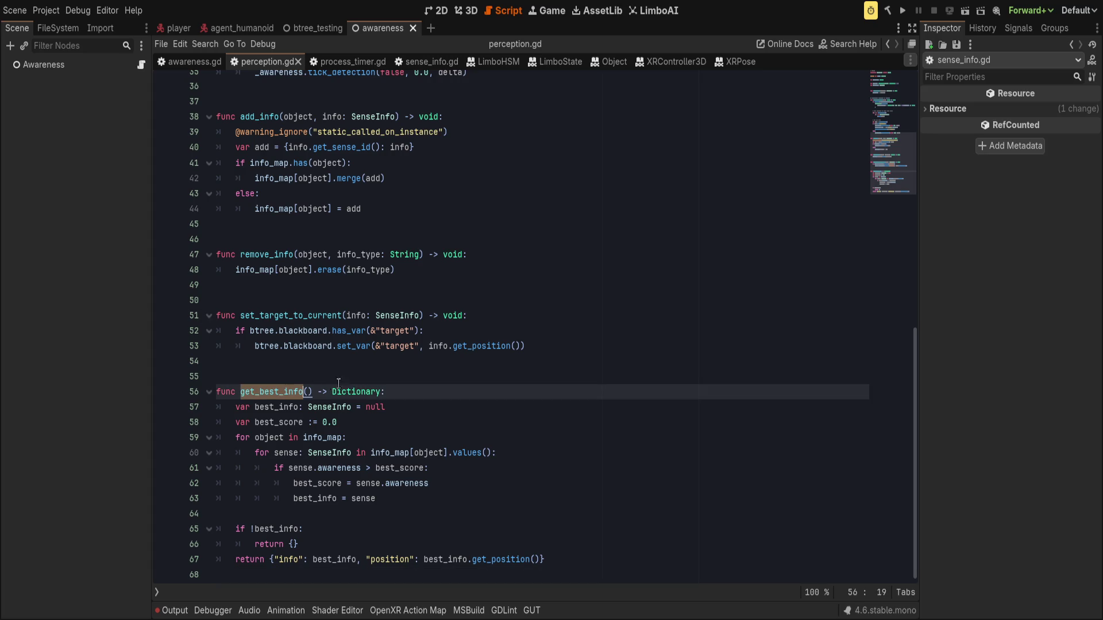
pyautogui.click(431, 391)
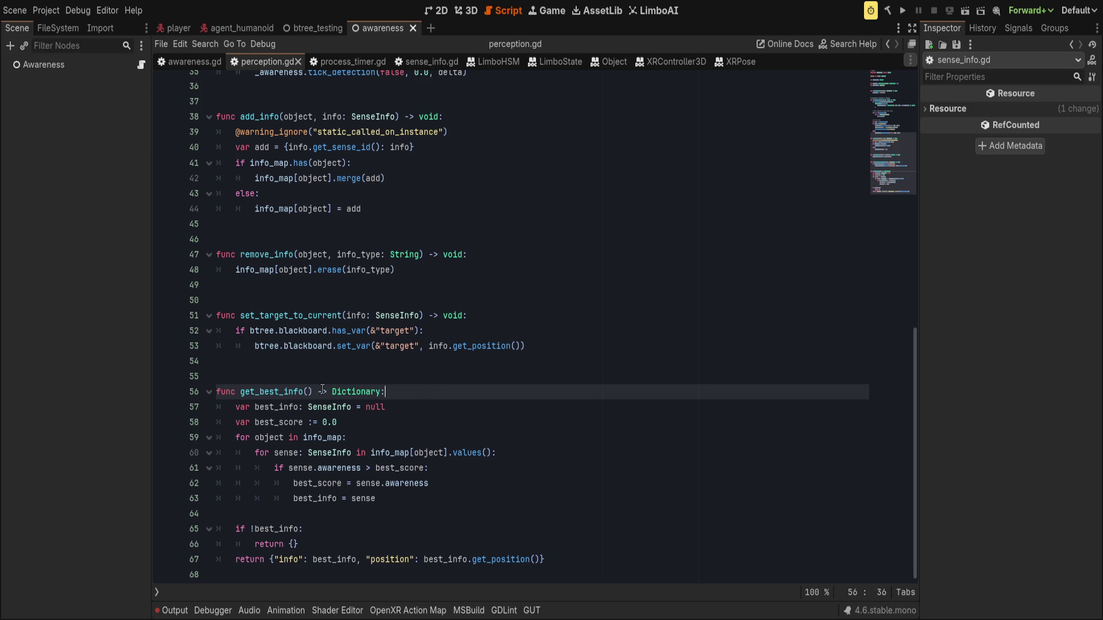
pyautogui.doubleClick(291, 392)
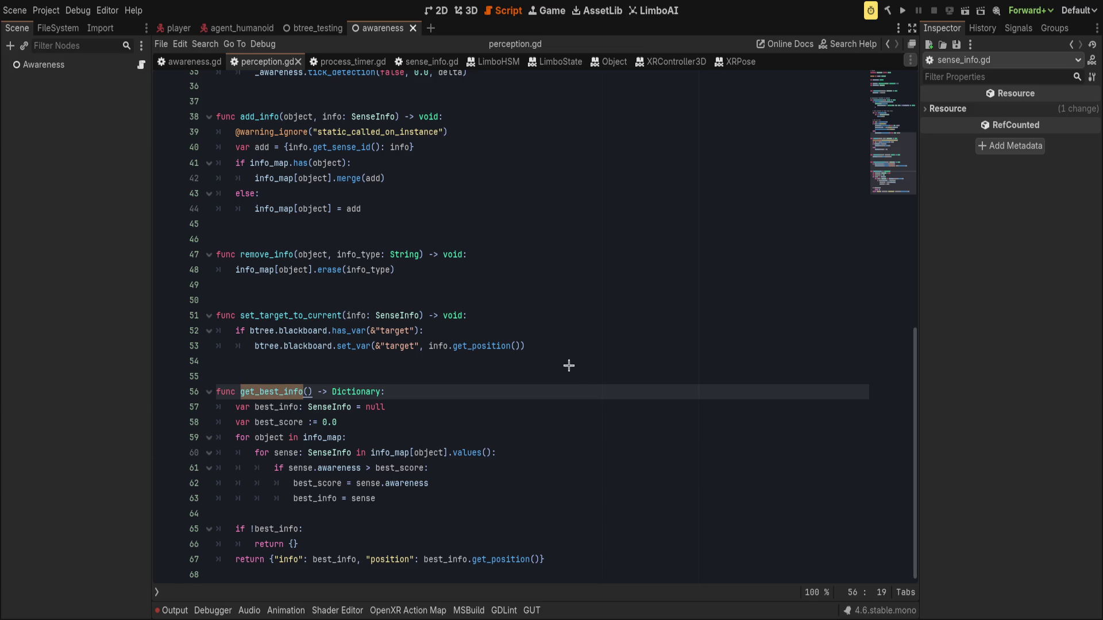
pyautogui.hotkey('ctrl', 'shift', 'f')
pyautogui.press('Return')
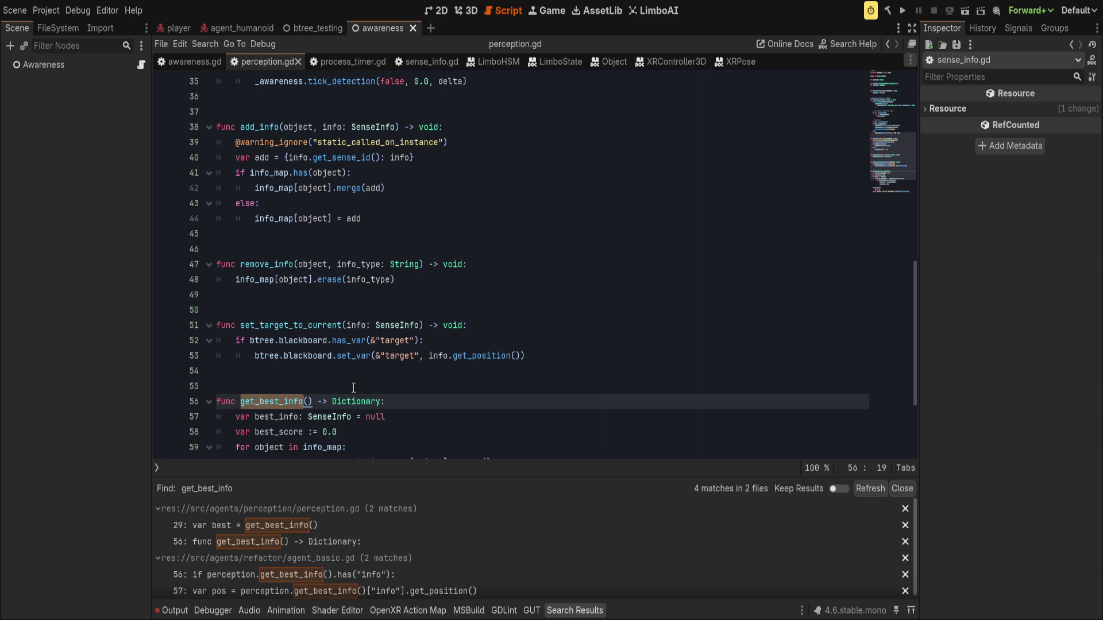
pyautogui.scroll(-1, 345, 531)
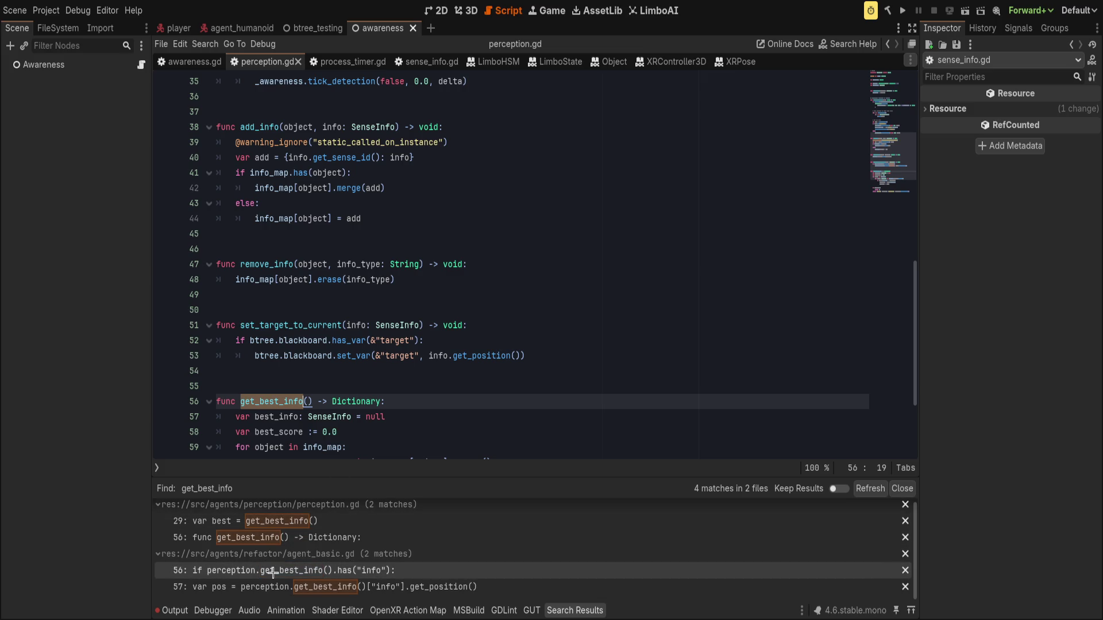
pyautogui.click(901, 488)
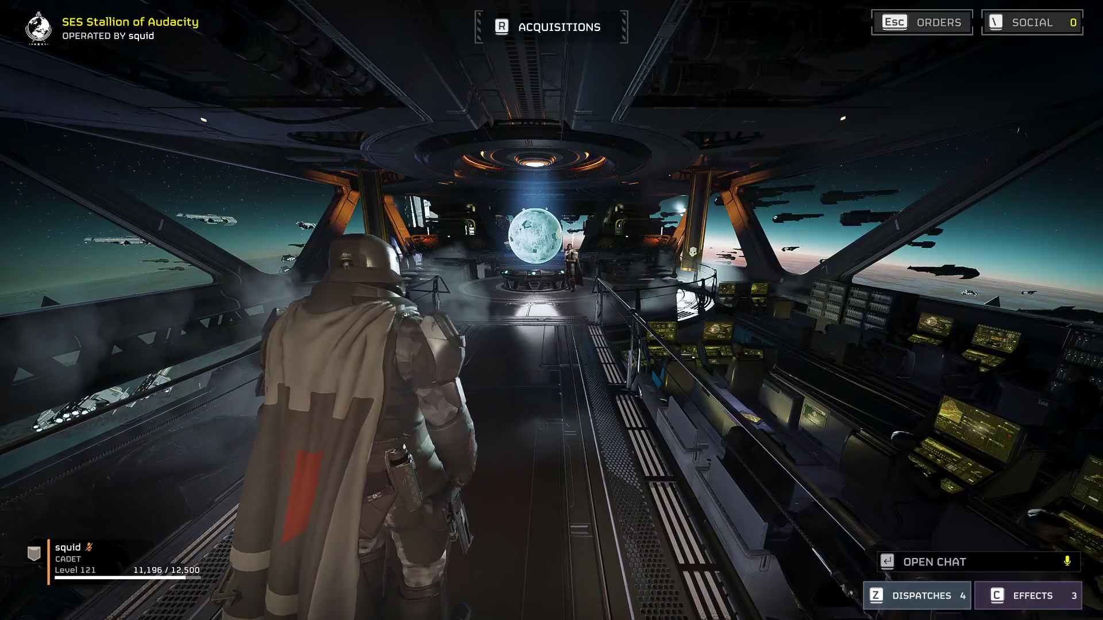
# Step: Browse the Social menu's Friend Requests, Recent Players and Friends lists
pyautogui.press('\\')
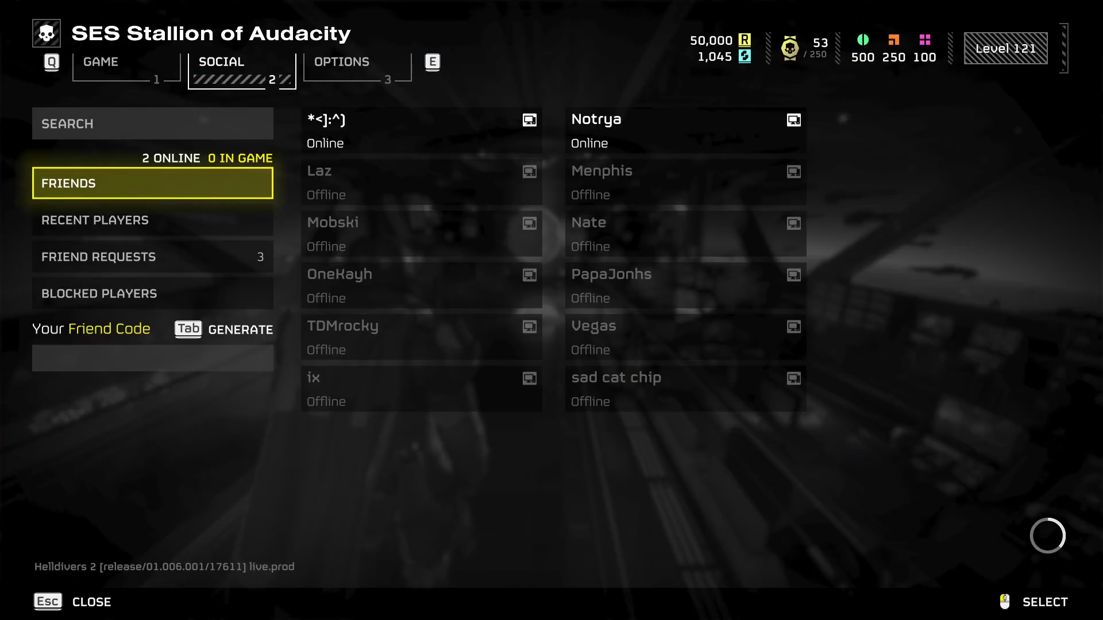
pyautogui.click(192, 254)
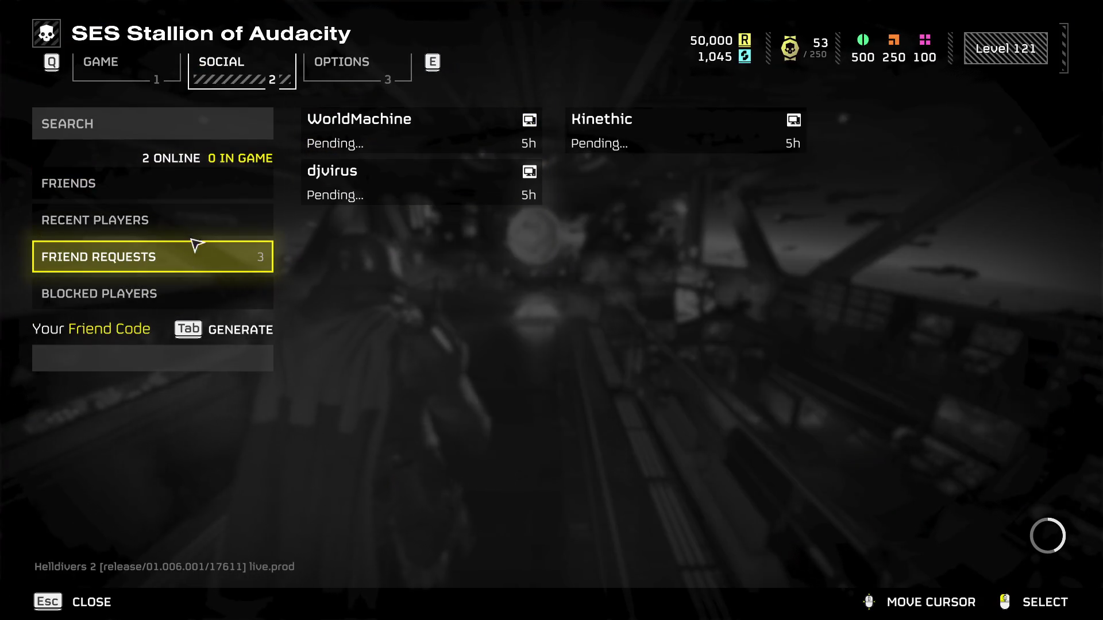
pyautogui.click(192, 227)
pyautogui.click(199, 200)
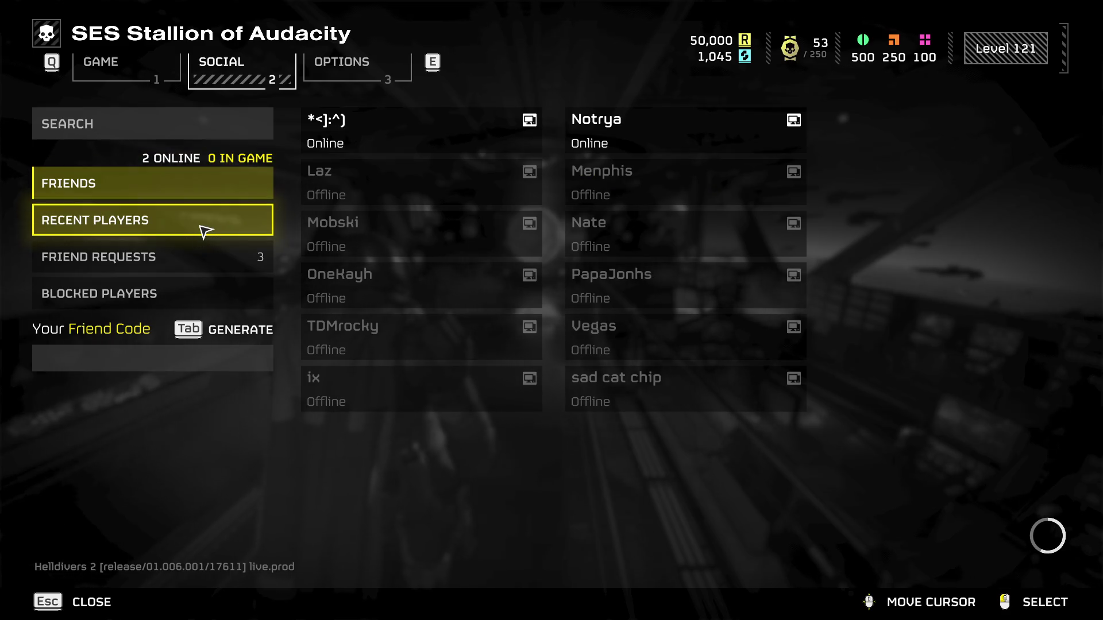
# Step: Check the major order in the game menu, then walk to the war table and open it
pyautogui.press('Escape')
pyautogui.press('Escape')
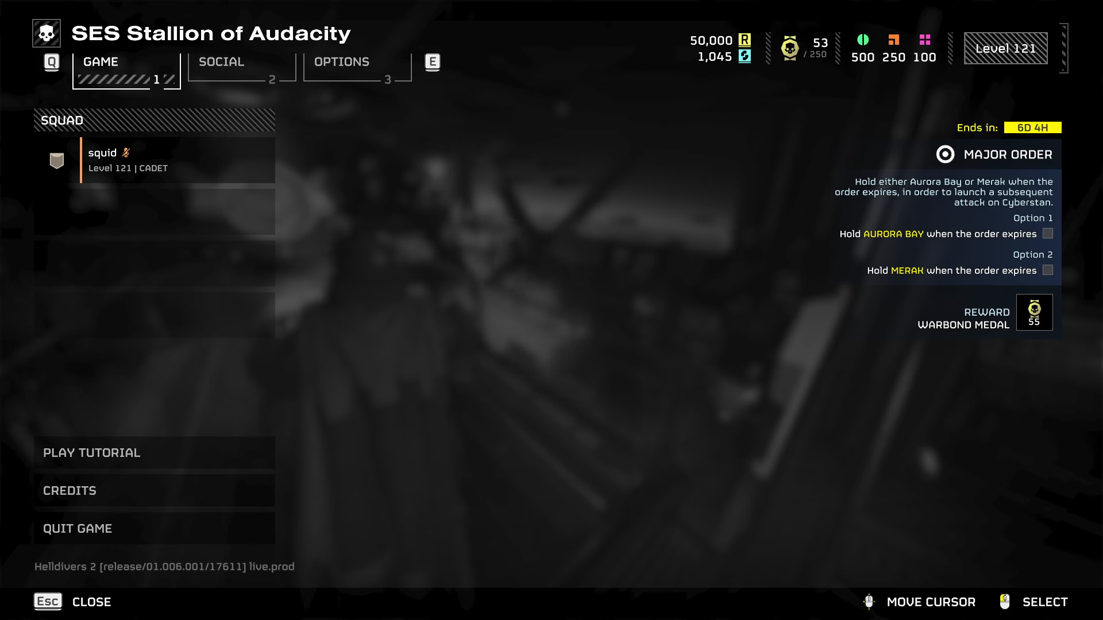
pyautogui.press('Escape')
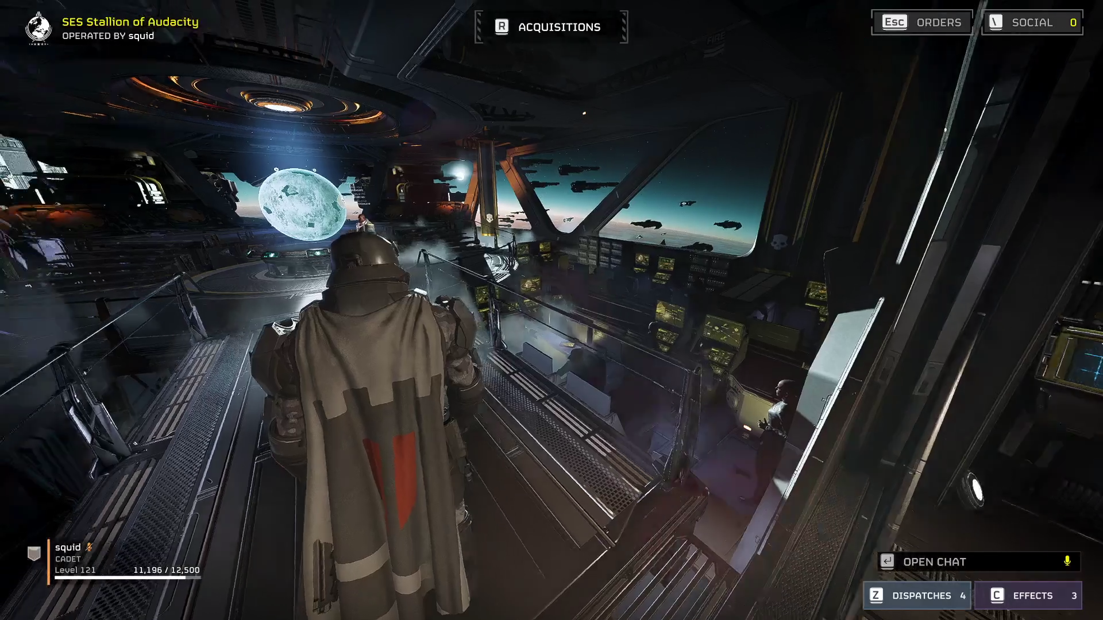
pyautogui.press('w')
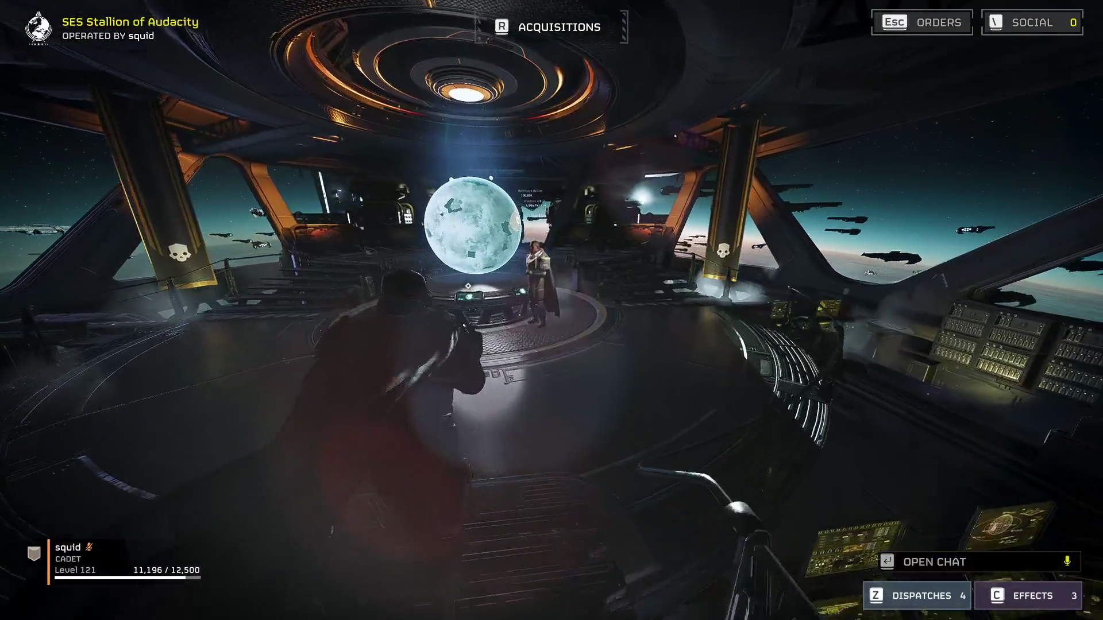
pyautogui.press('e')
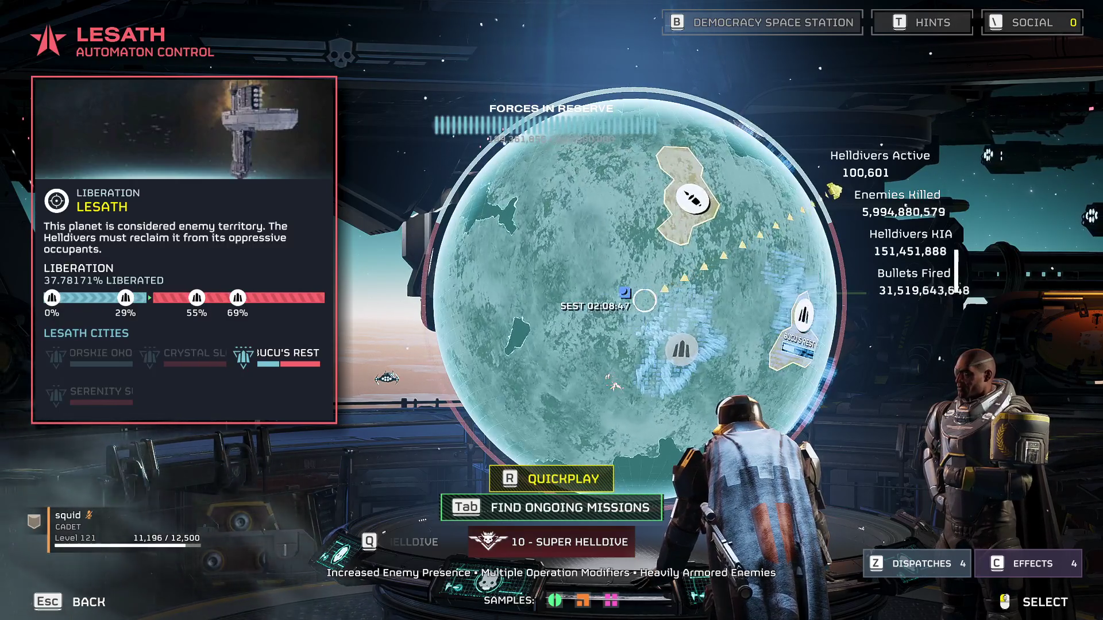
# Step: Bring Bucu's Rest on Lesath into focus to view its City Operation panel
pyautogui.moveTo(665, 311)
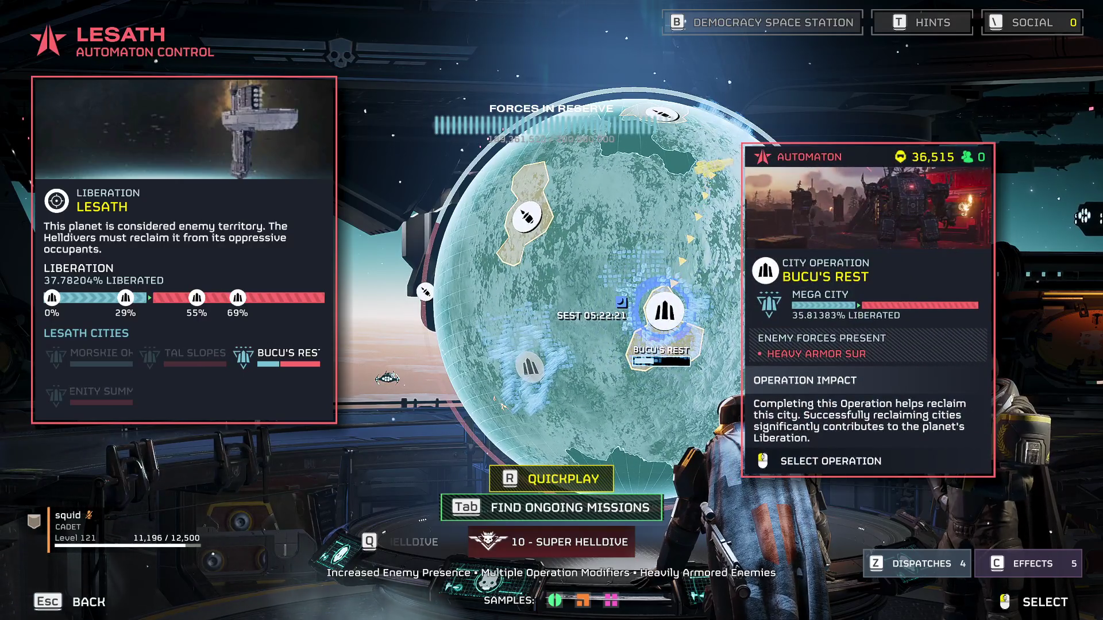